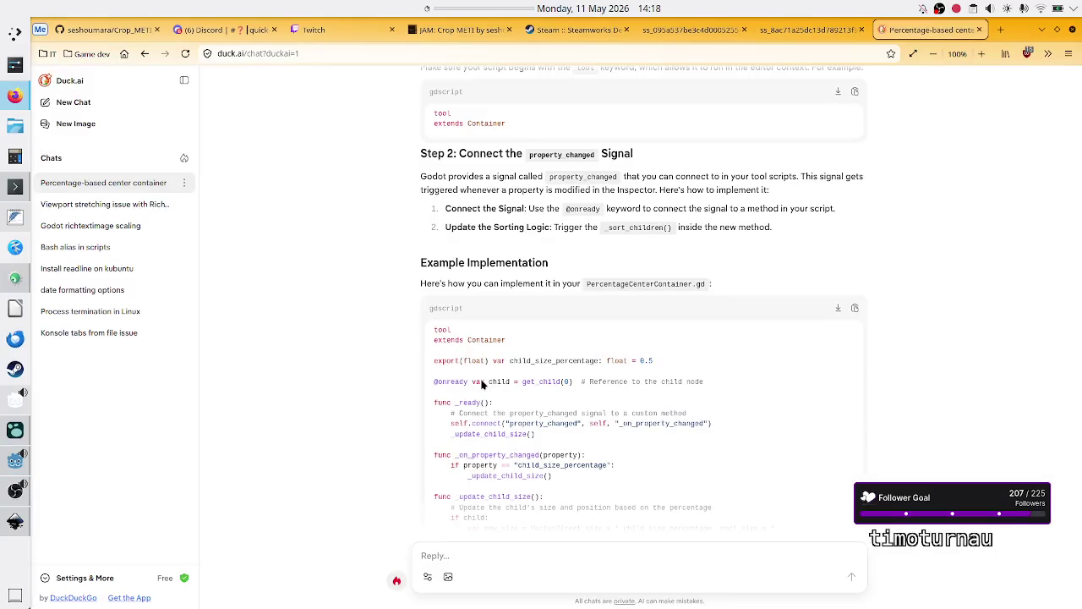
key("alt+Tab")
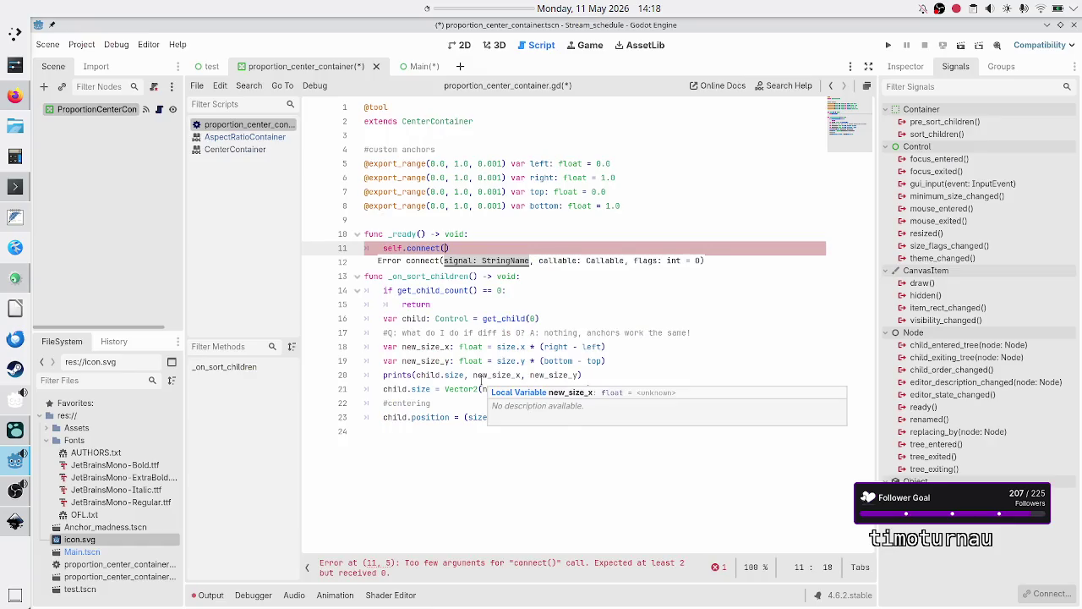
Type property_chan as the signal argument of self.connect() in _ready, checking the Duck.ai example
type("\"prop")
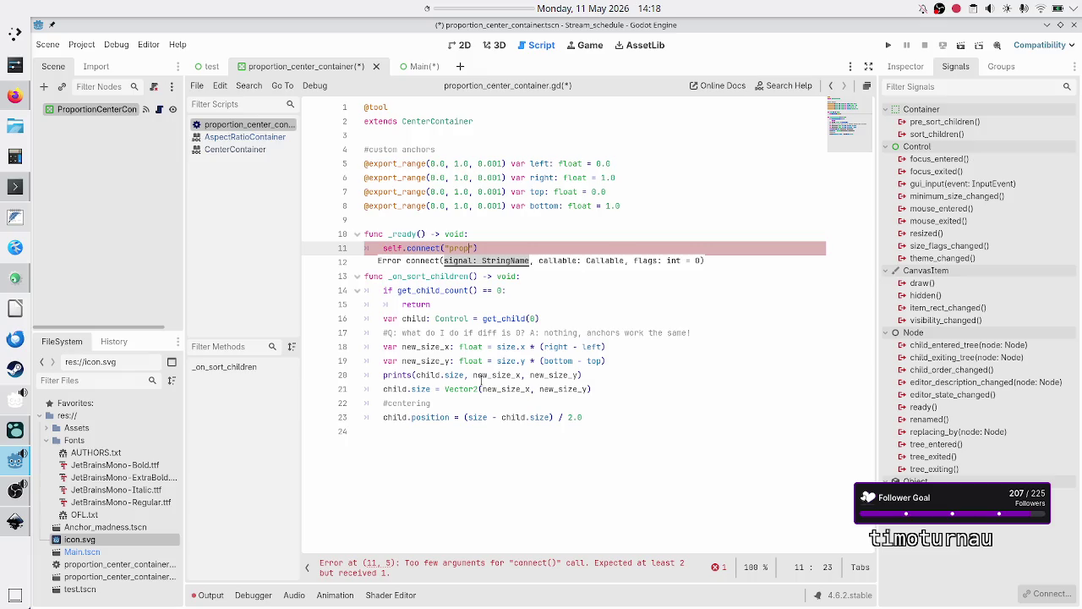
key("BackSpace")
key("BackSpace")
key("BackSpace")
key("BackSpace")
type("prop")
type("erty_")
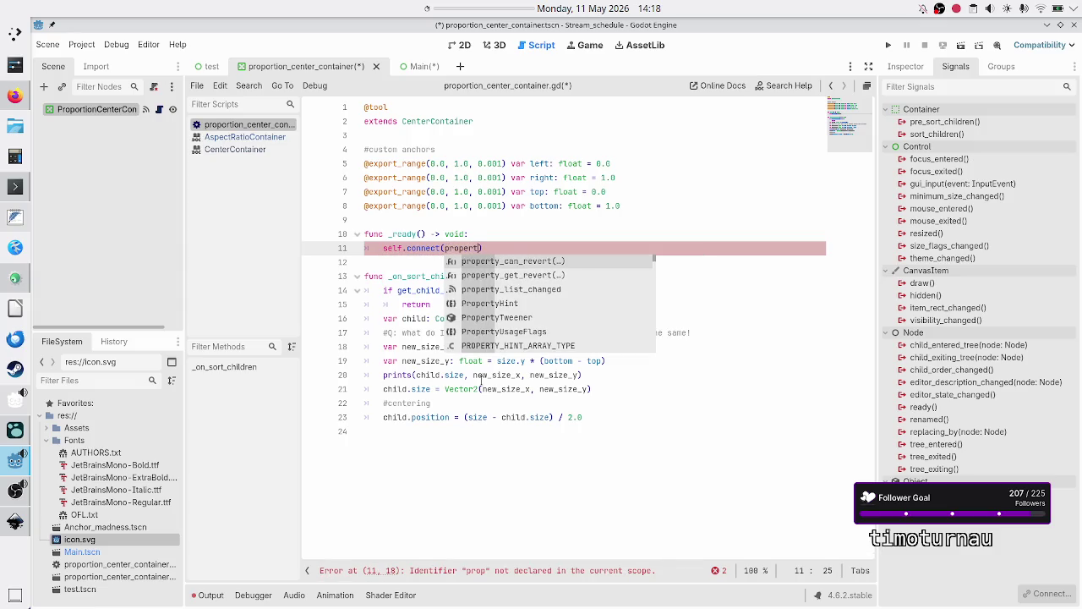
type("chan")
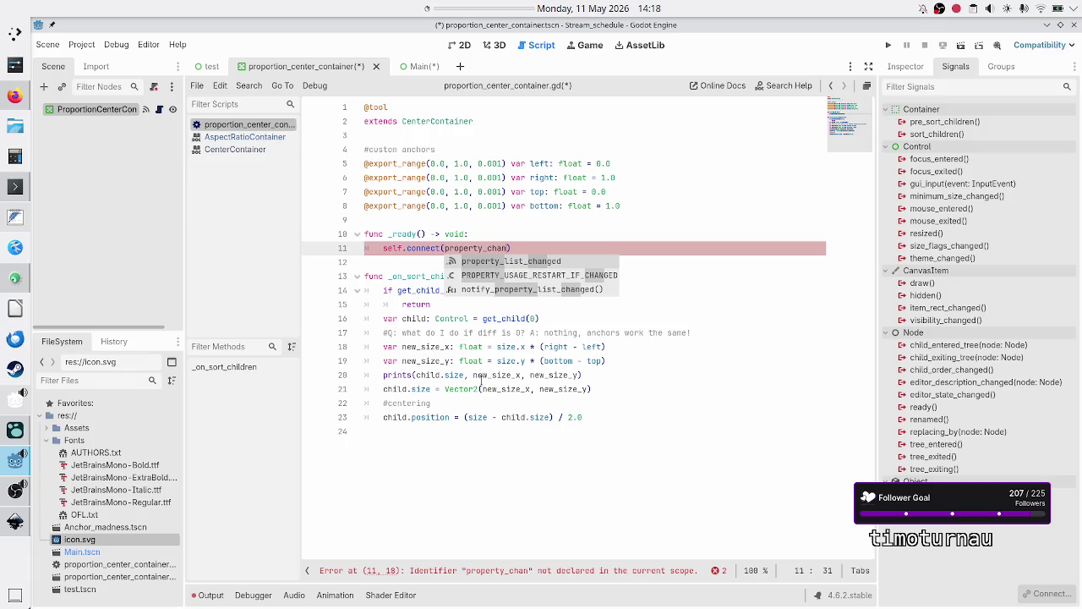
key("alt+Tab")
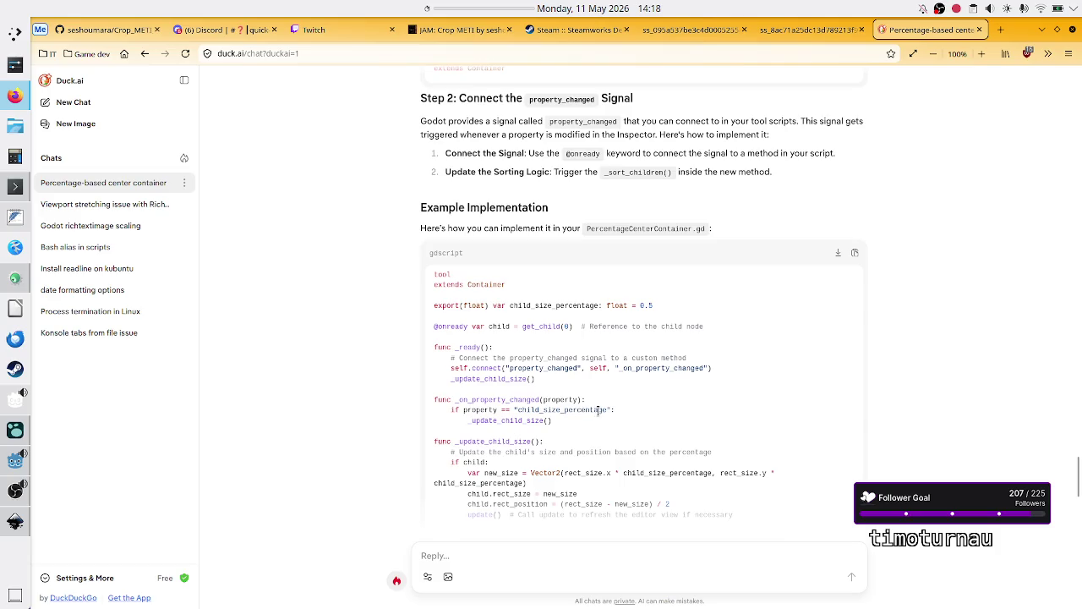
Review the example's property-name check, update_child_size call, and Steps 3 and 4 in Duck.ai
left_click_drag(470, 420, 545, 420)
left_click(514, 419)
mouse_move(477, 409)
left_mouse_down()
mouse_move(535, 409)
mouse_move(536, 420)
left_mouse_up()
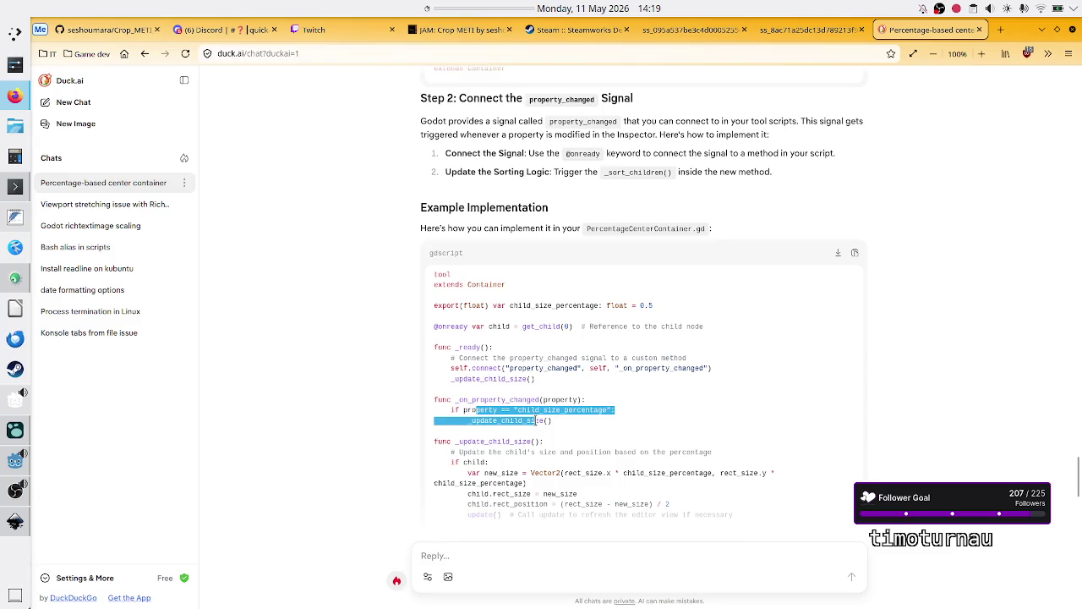
left_click(536, 421)
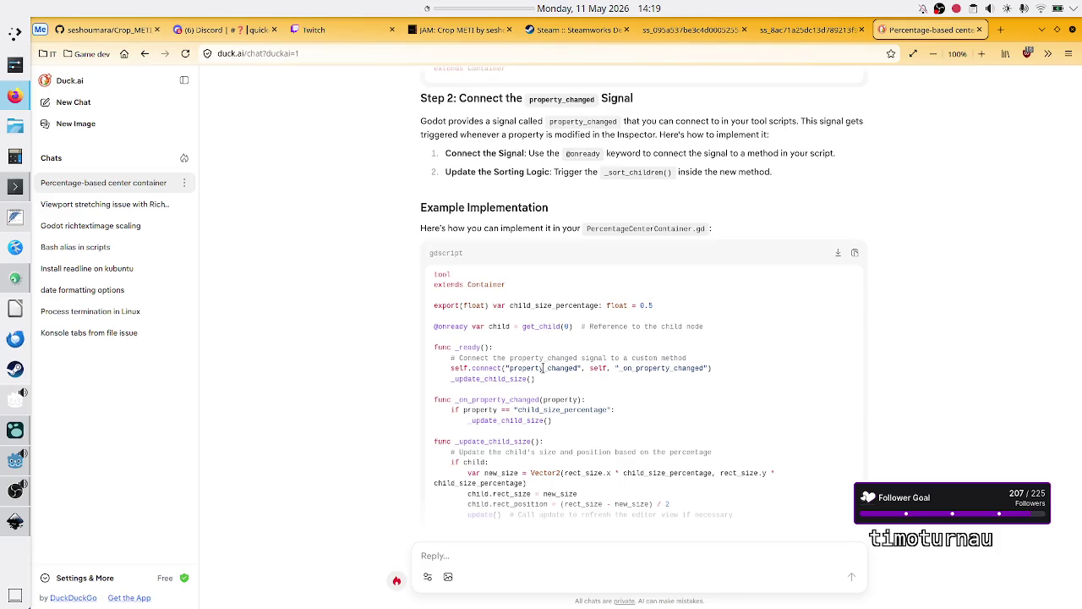
scroll(528, 439, "down", 1)
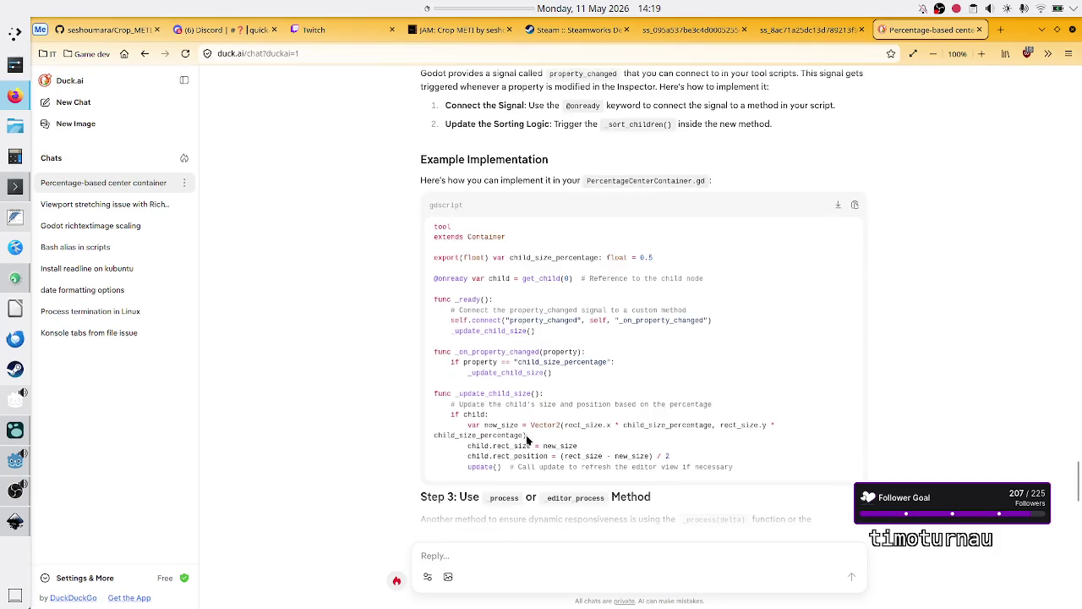
scroll(527, 439, "down", 2)
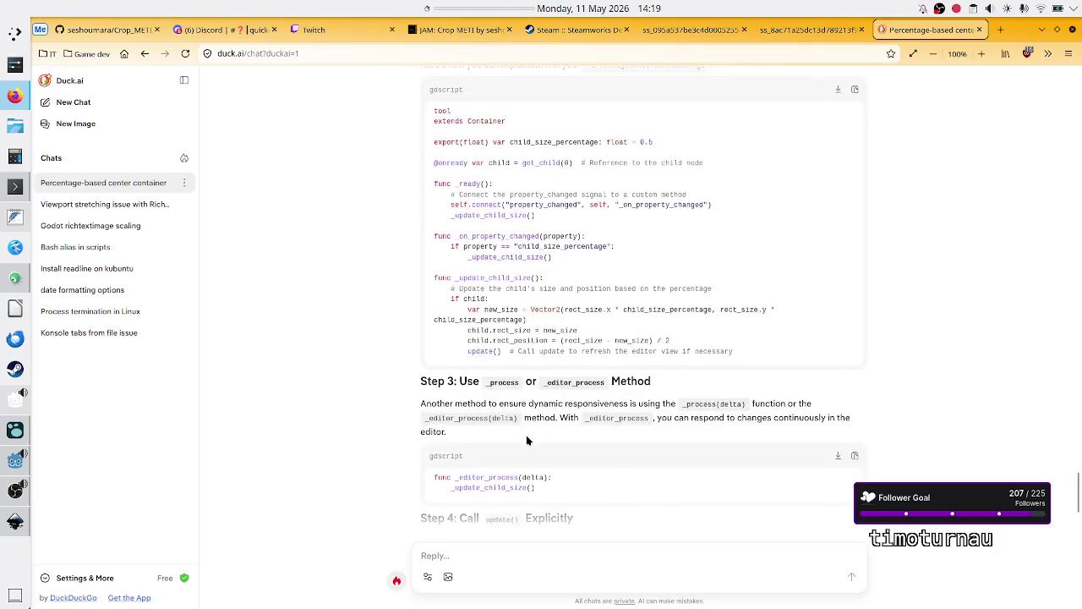
scroll(527, 439, "down", 2)
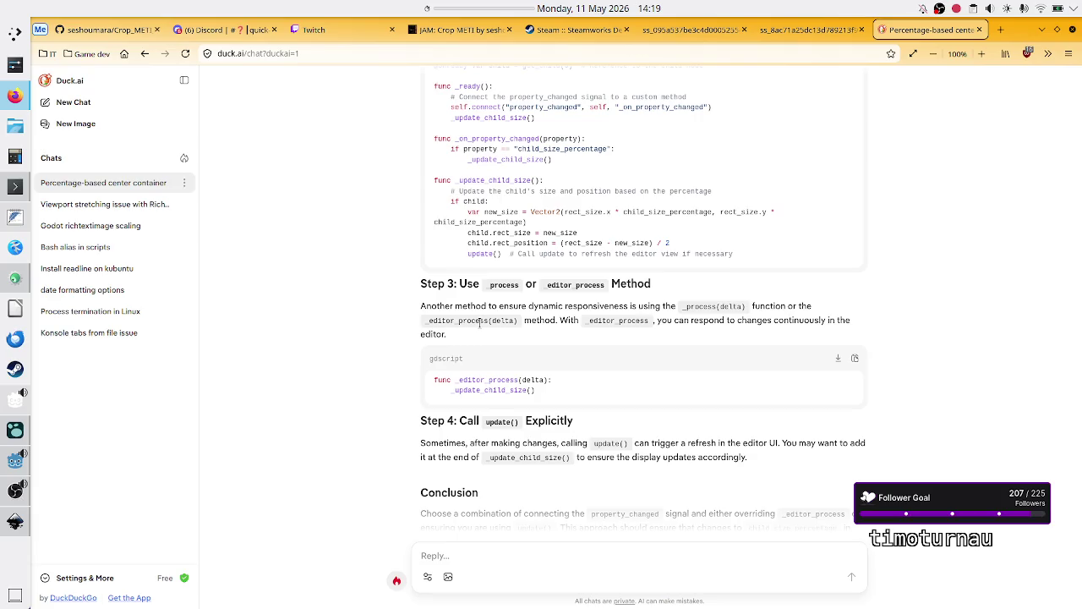
key("alt+Tab")
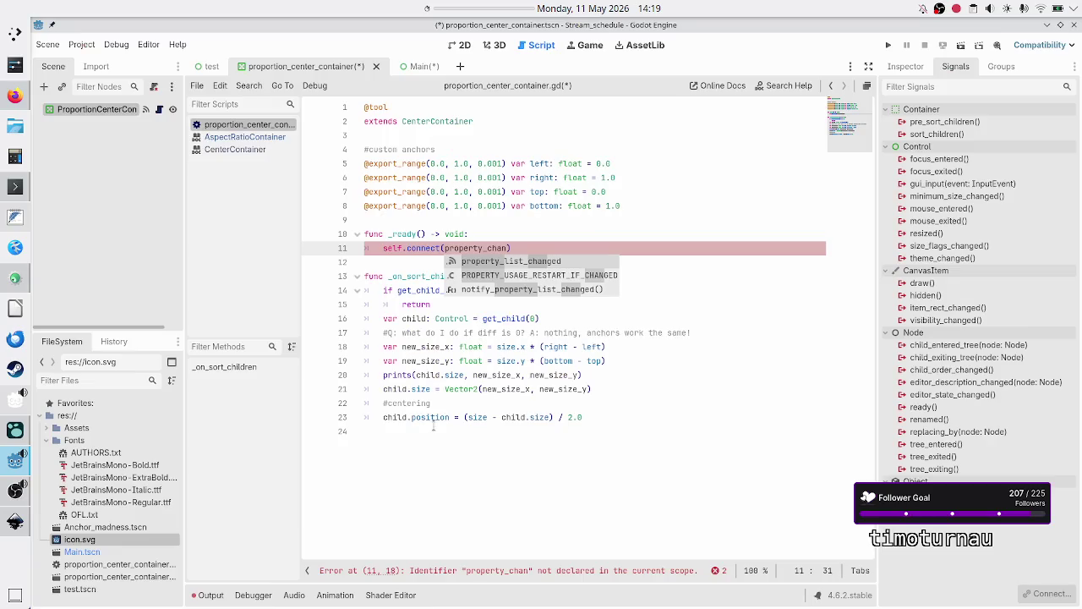
Delete the _ready function with its connect attempt from the script
left_click(434, 431)
left_click(428, 223)
key("Down")
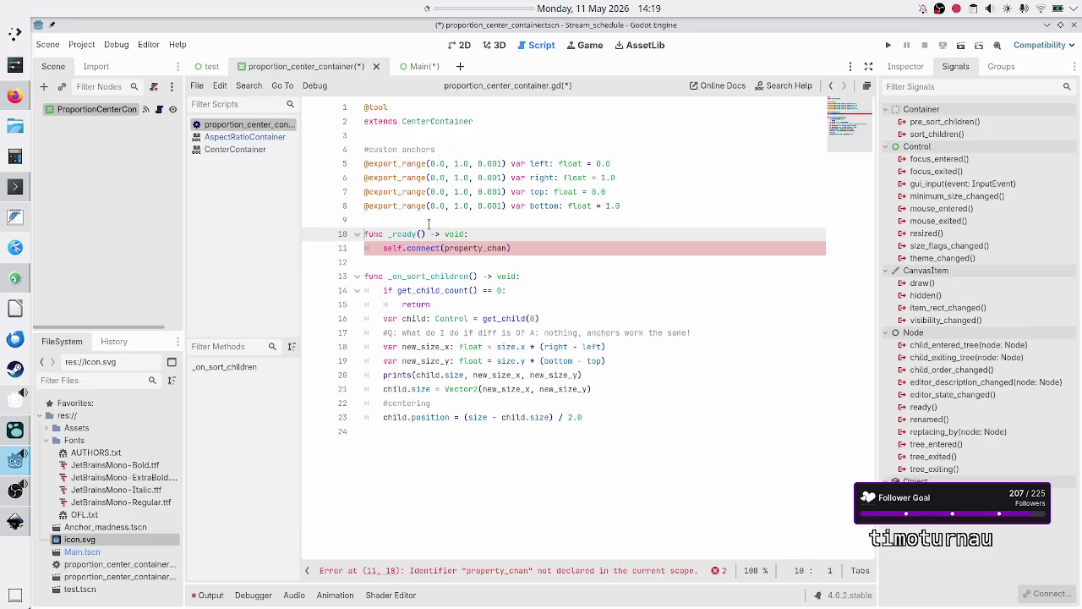
key("shift+Down")
key("shift+End")
key("Delete")
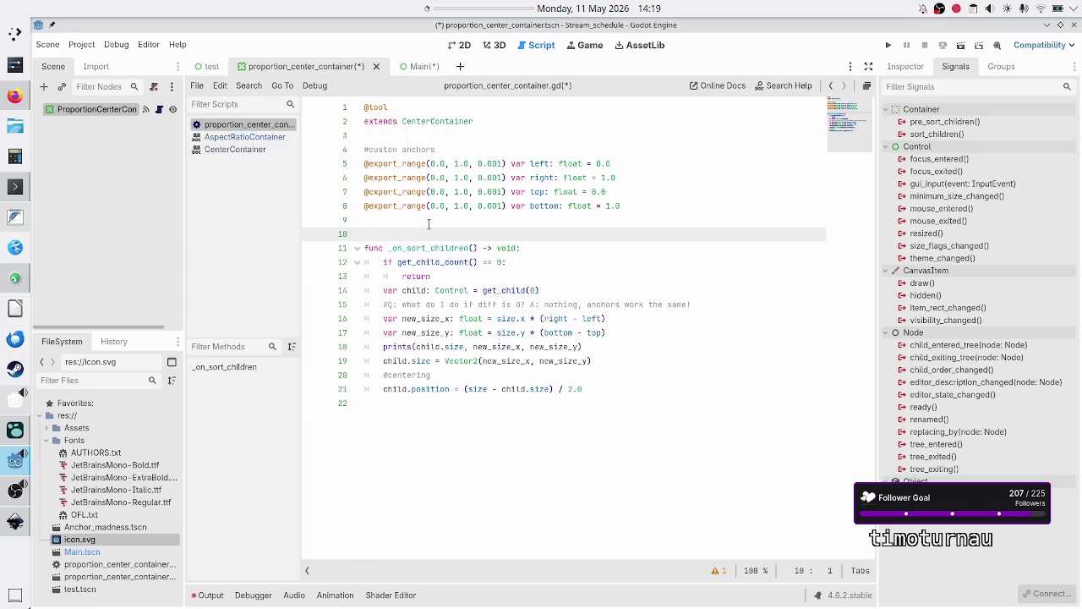
key("Down")
key("Up")
Start a func _editor_ declaration, checking the Duck.ai chat for the method name
type("fu")
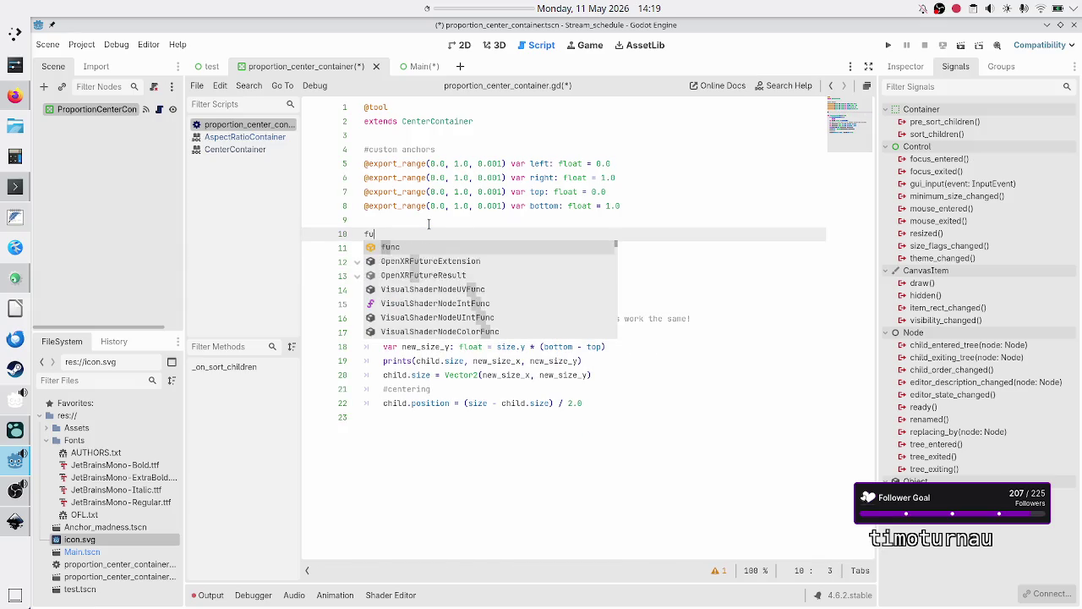
type("nc _edi")
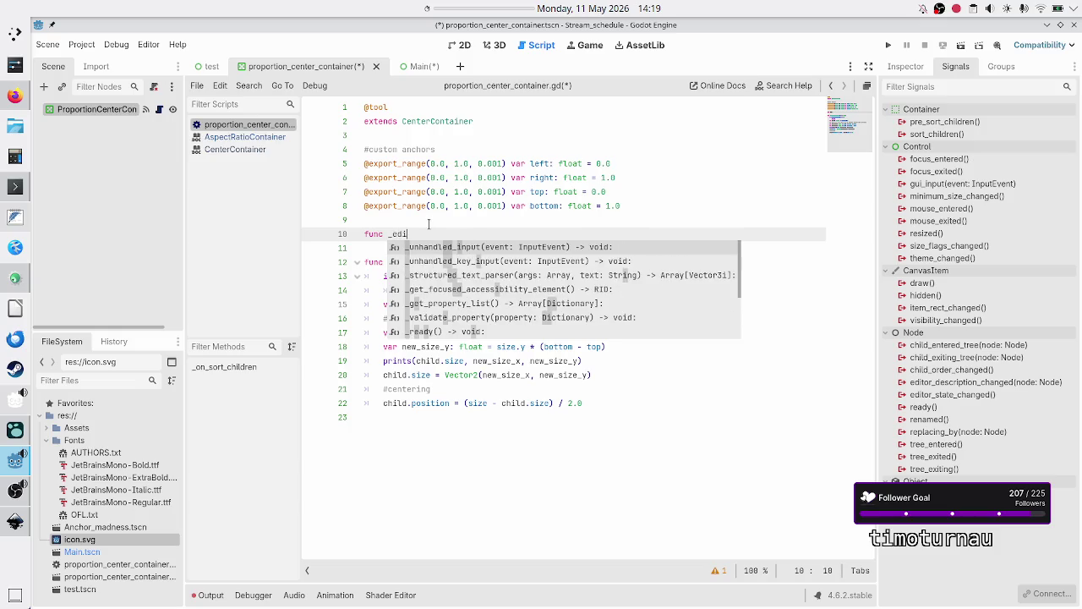
type("tor")
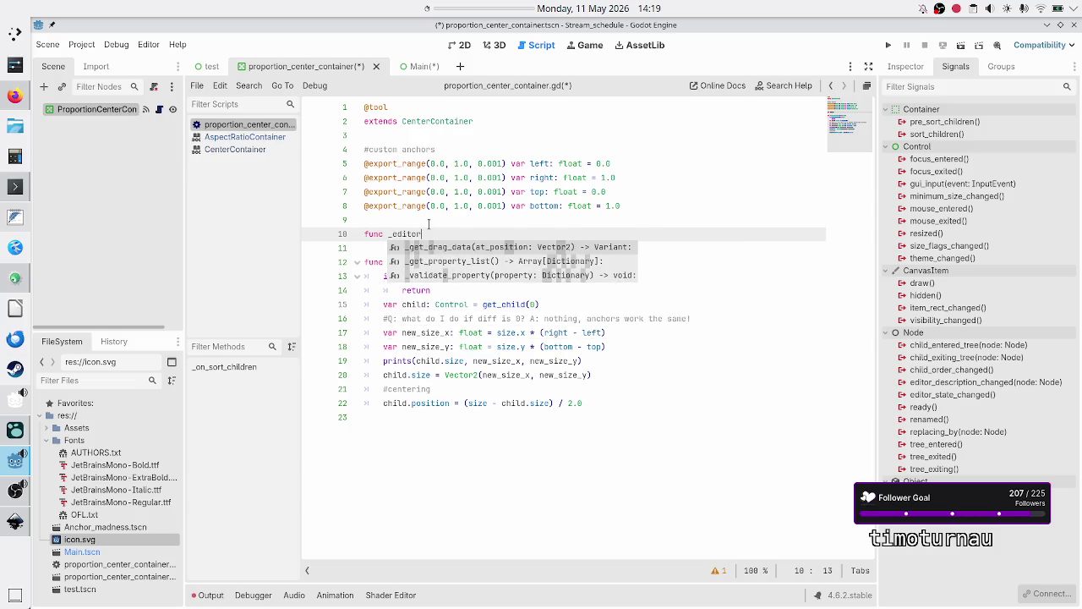
key("alt+Tab")
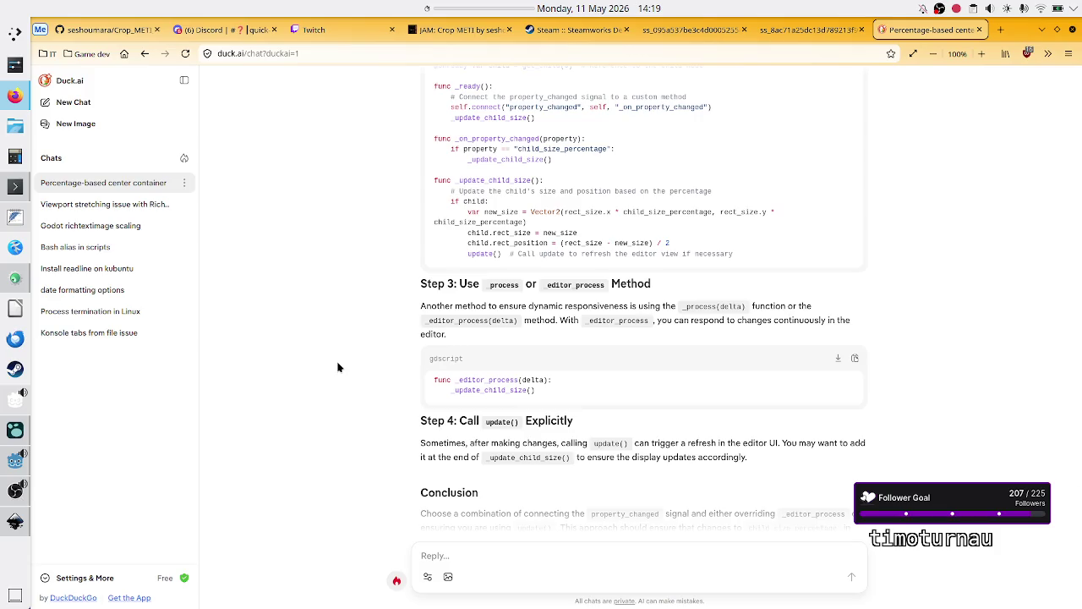
key("alt+Tab")
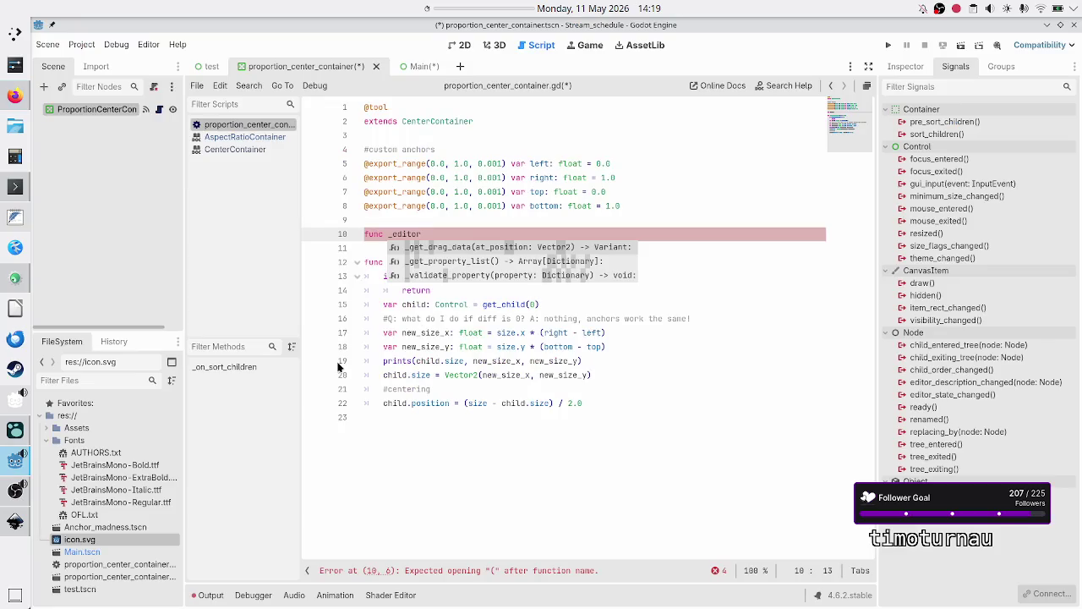
key("BackSpace")
key("BackSpace")
key("BackSpace")
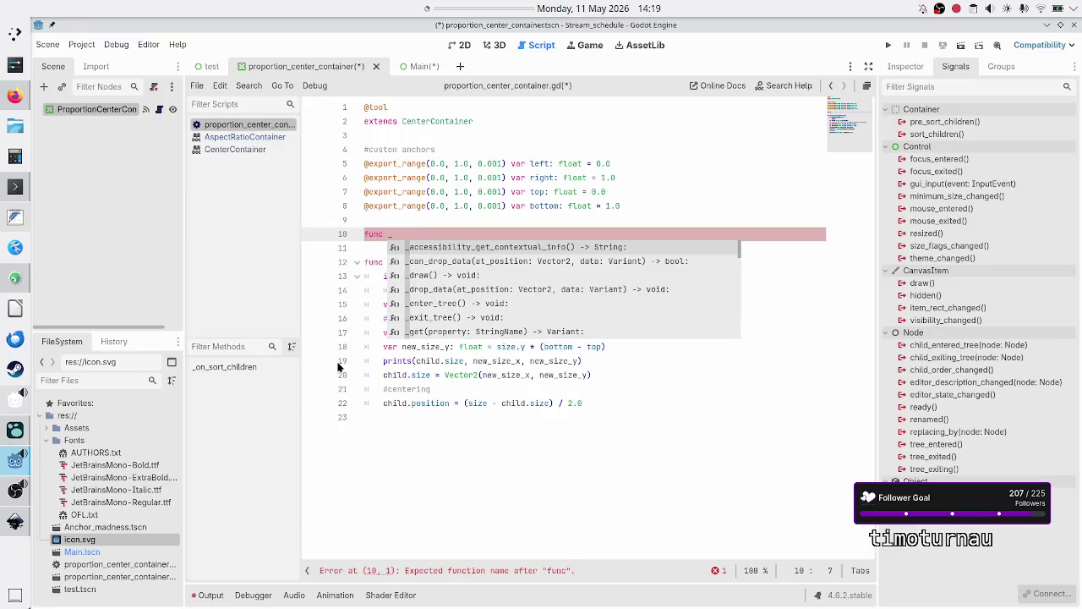
type("editor_pro")
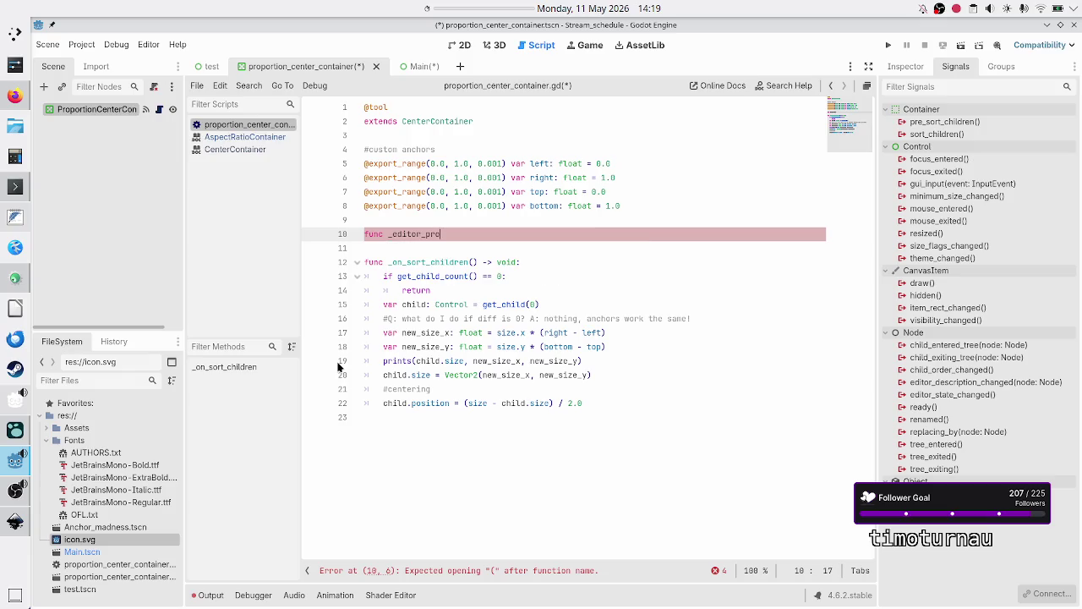
key("alt+Tab")
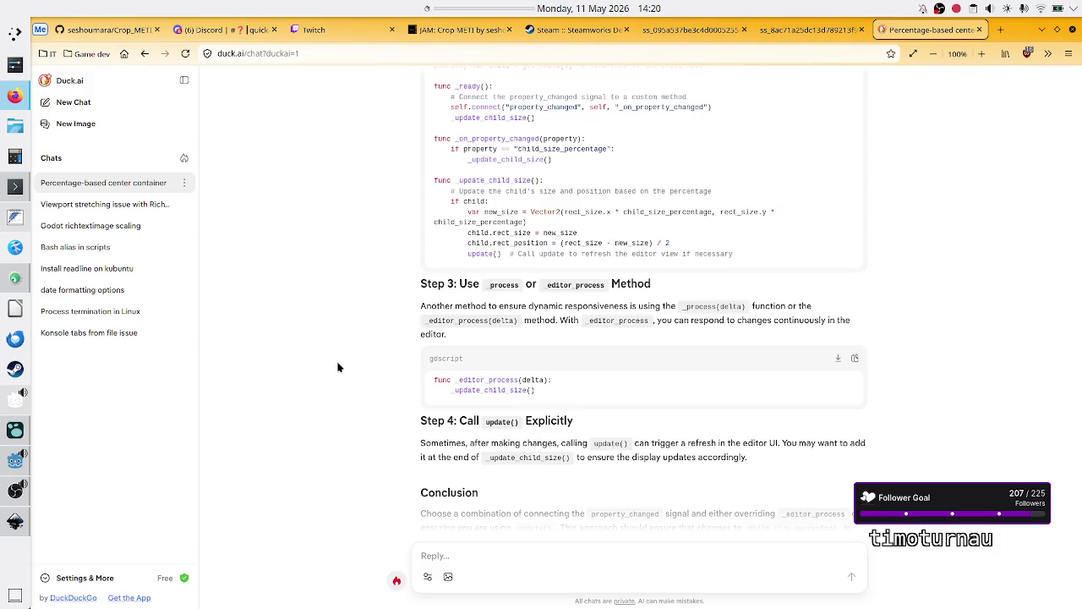
scroll(606, 417, "down", 2)
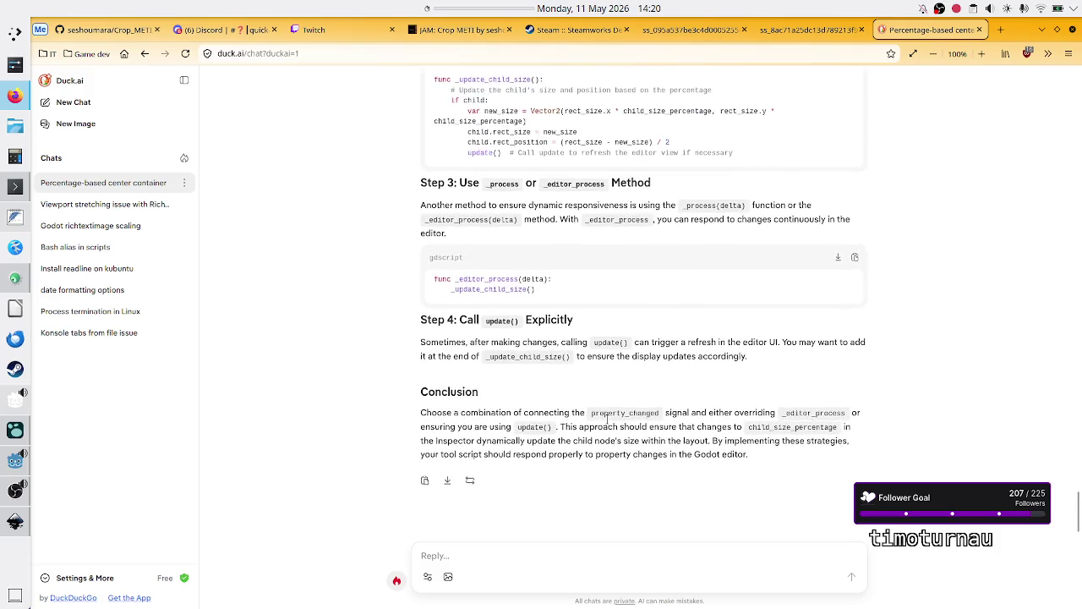
scroll(606, 417, "up", 1)
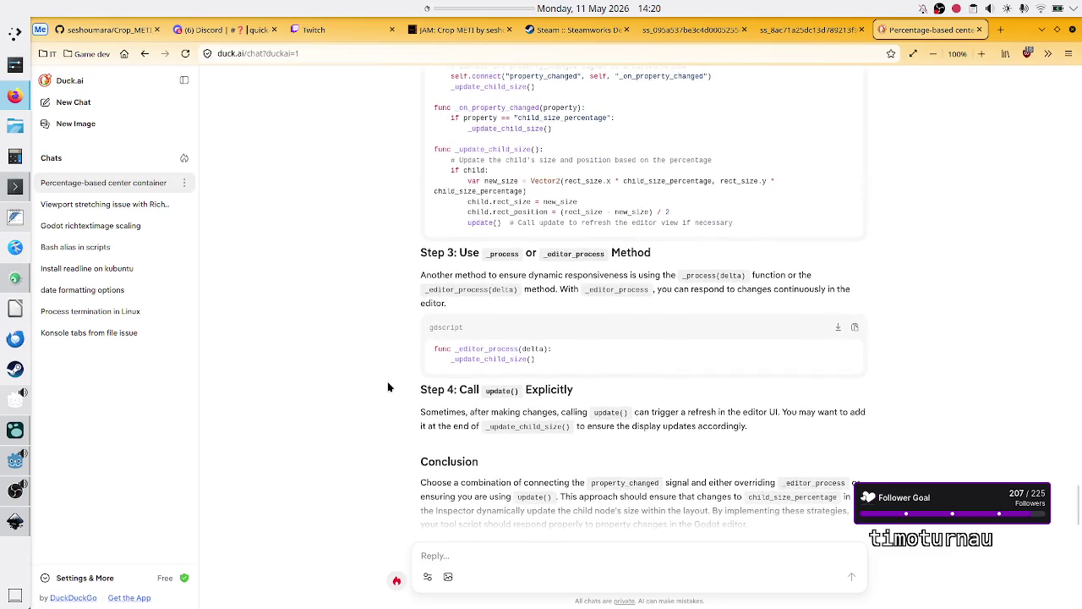
key("alt+Tab")
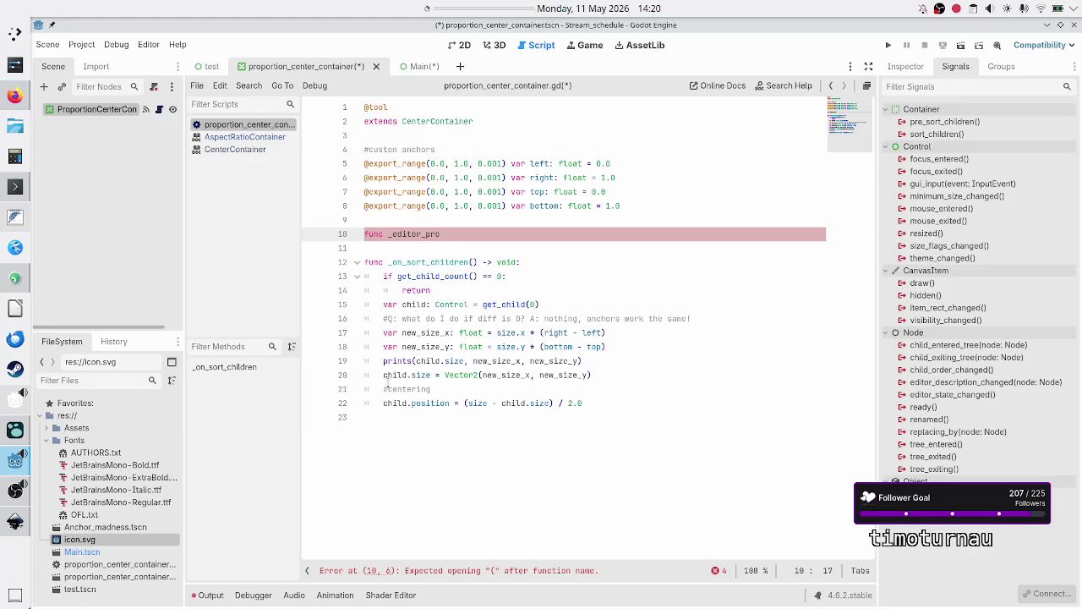
Try _process and _editor names, then erase the unfinished declaration and leftover blank lines
key("BackSpace")
key("BackSpace")
key("BackSpace")
key("BackSpace")
key("BackSpace")
key("BackSpace")
type("proce")
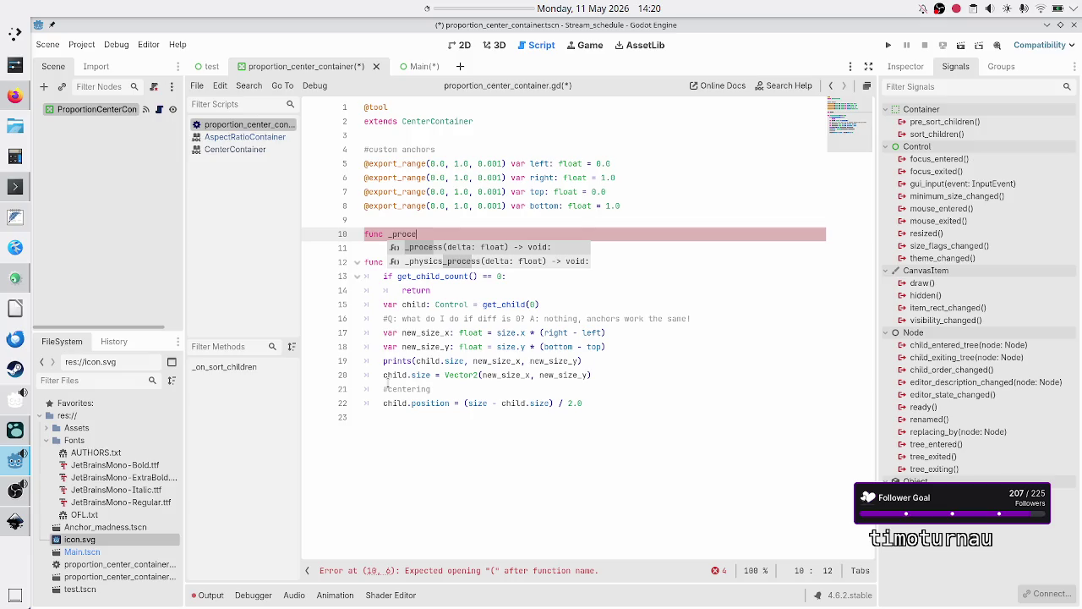
key("BackSpace")
key("BackSpace")
key("BackSpace")
key("BackSpace")
key("BackSpace")
type("edit")
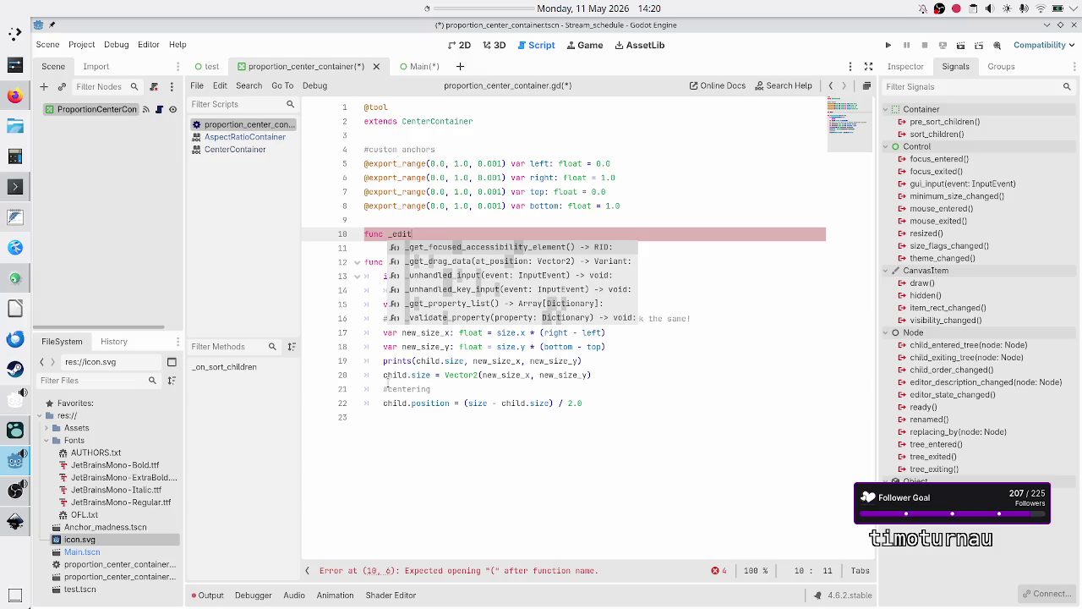
type("or")
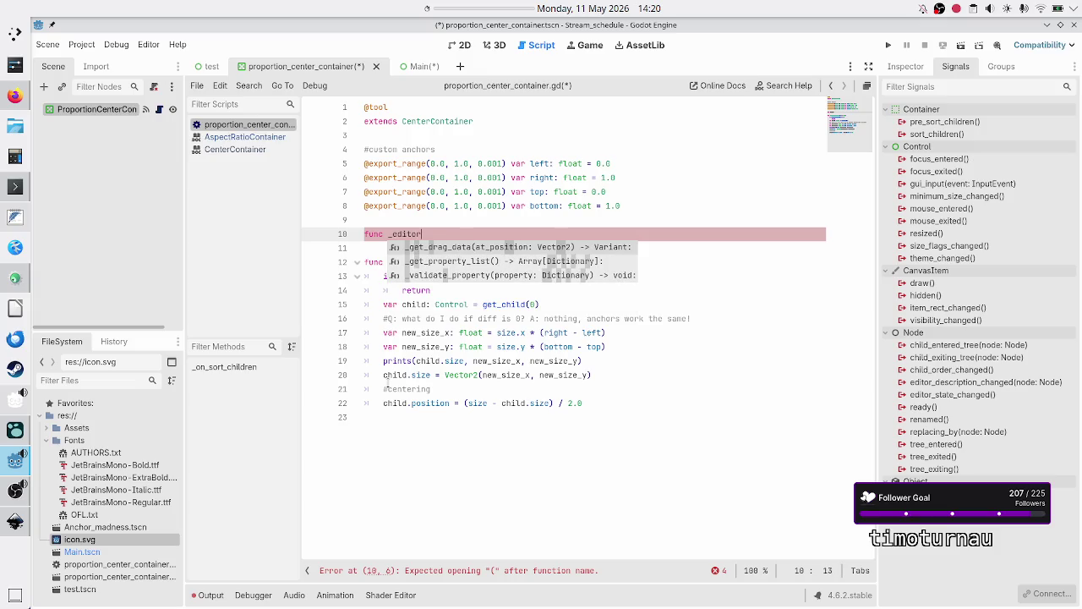
key("BackSpace")
key("BackSpace")
key("BackSpace")
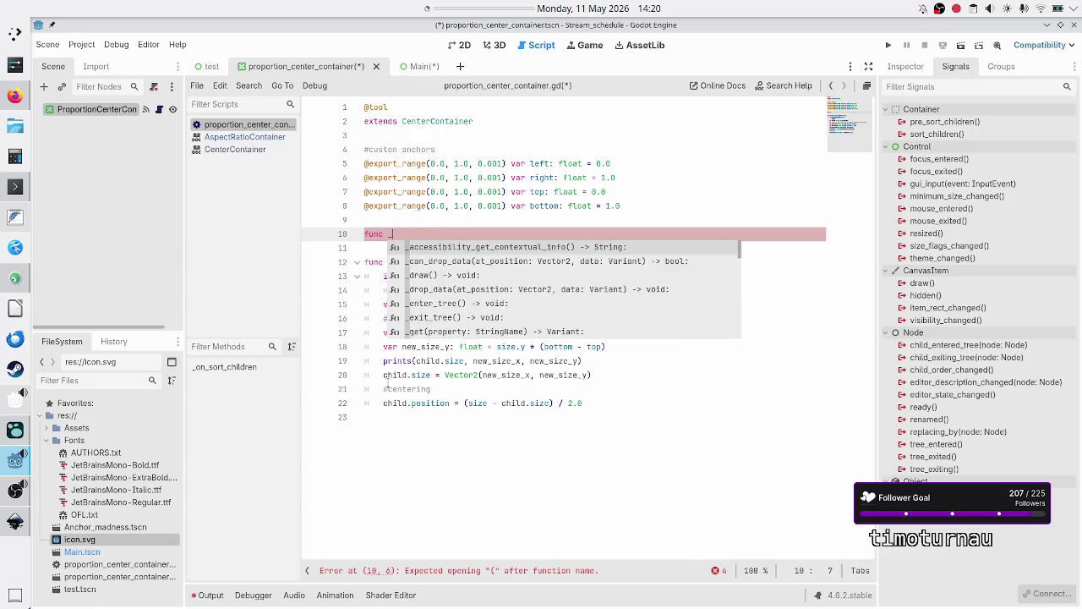
key("BackSpace")
key("BackSpace")
key("BackSpace")
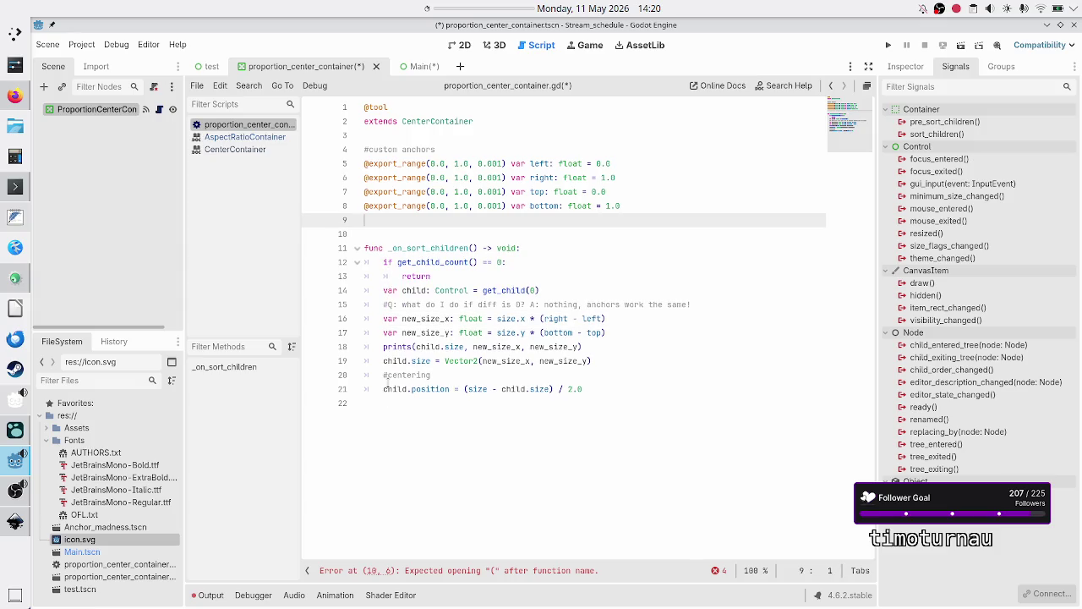
key("Down")
key("Down")
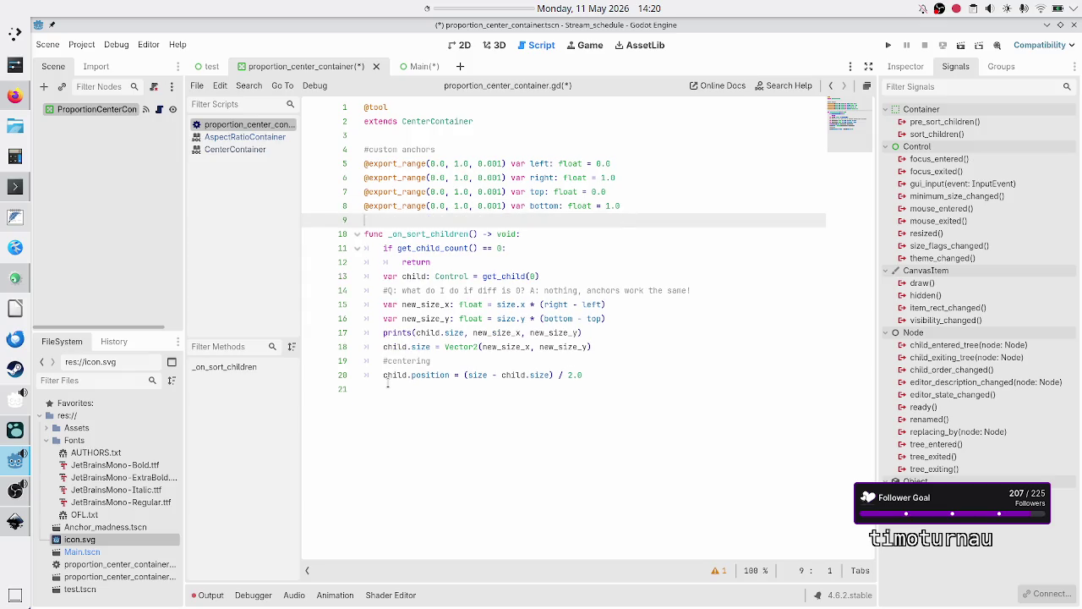
key("Up")
key("Down")
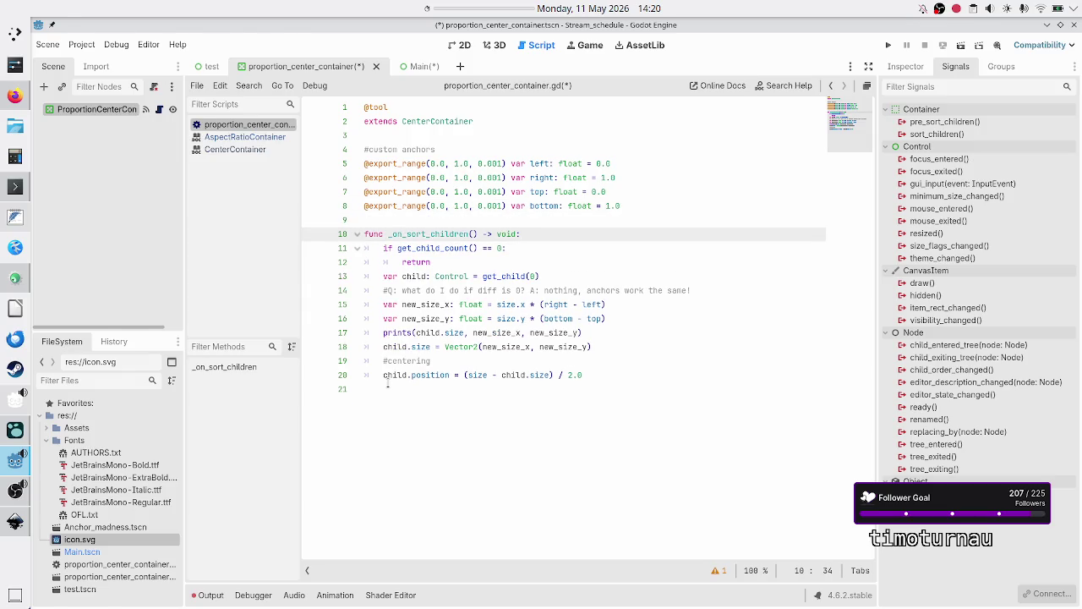
key("alt+Tab")
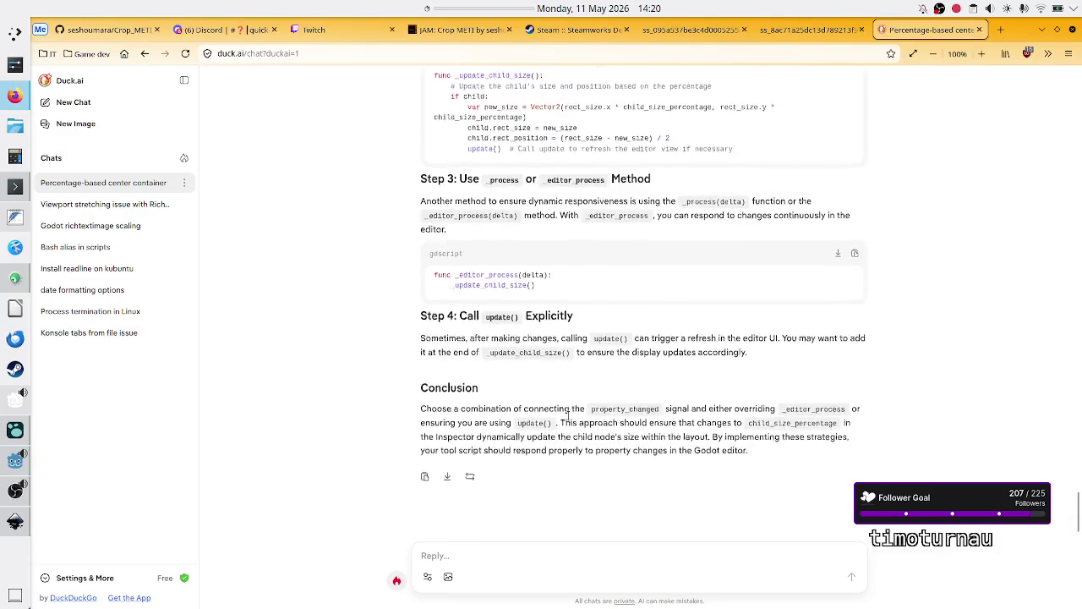
Send Duck.ai: "I'm using Godot 4.6. Neither _editor_process method nor property_changed signal exists."
left_click(516, 547)
type("I")
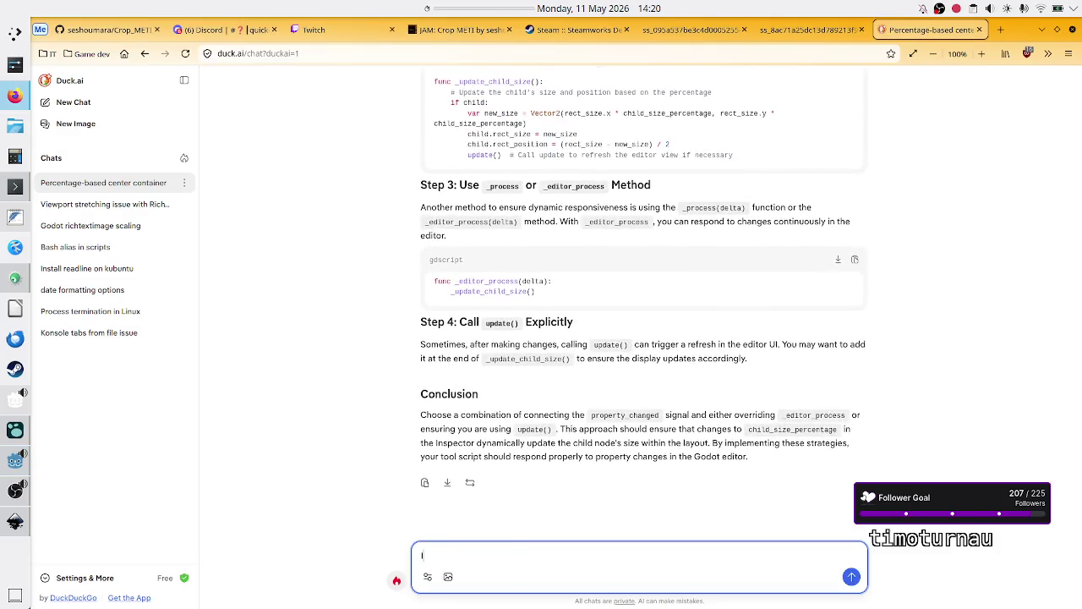
type("'m using God")
type("ot")
key("BackSpace")
key("BackSpace")
type("ot 4.")
type("6")
type("so")
key("BackSpace")
key("BackSpace")
key("BackSpace")
type("Neither _")
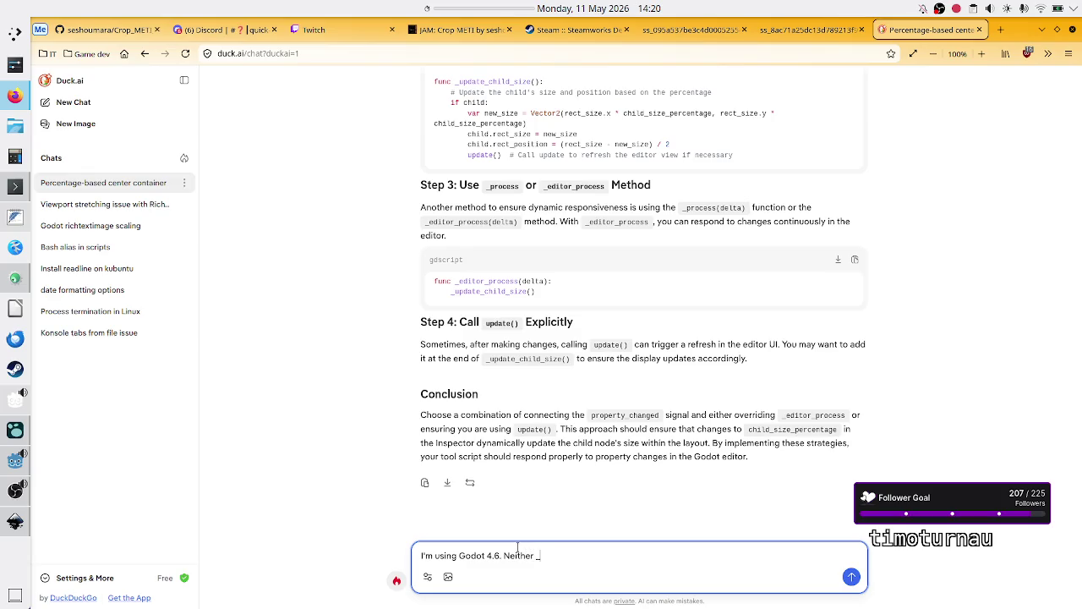
type("editor_p")
type("rocess nor")
scroll(629, 380, "up", 3)
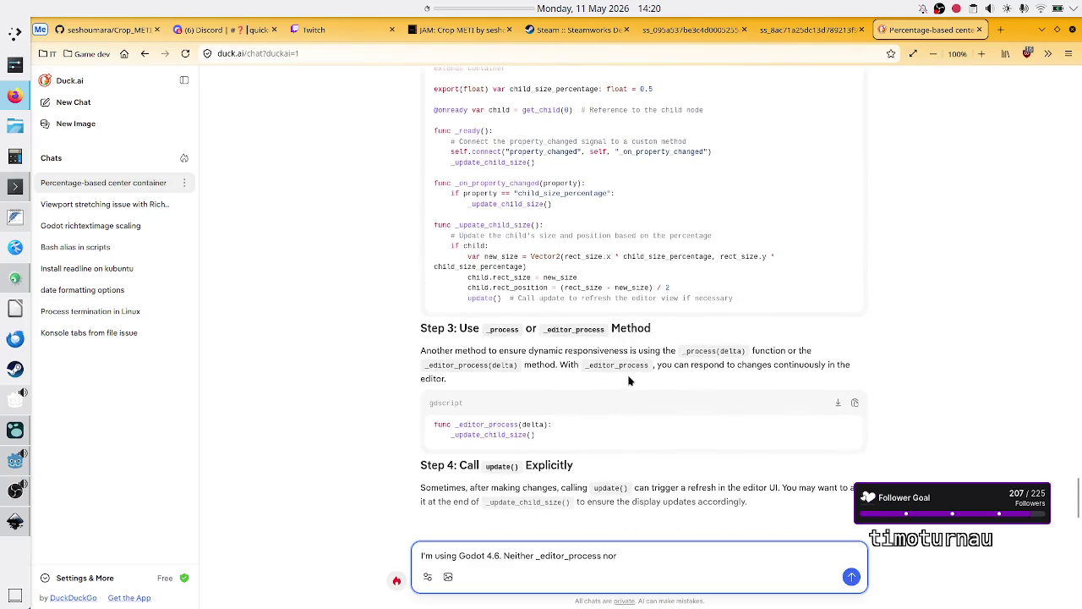
scroll(629, 380, "down", 3)
type("property")
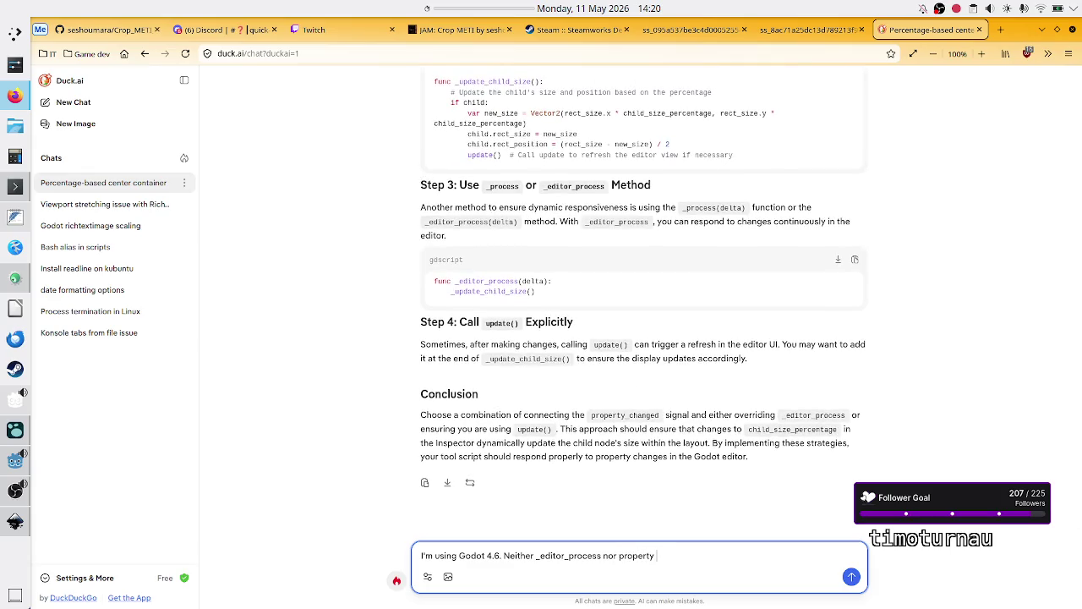
type("_changed")
type(" signal exi")
type("sts.")
type("method")
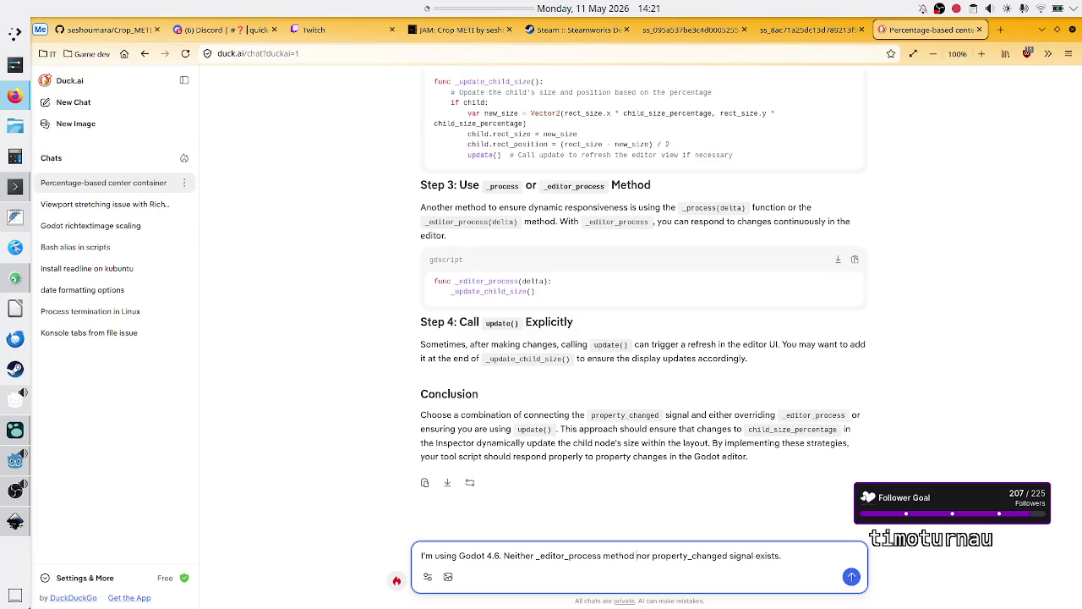
key("Return")
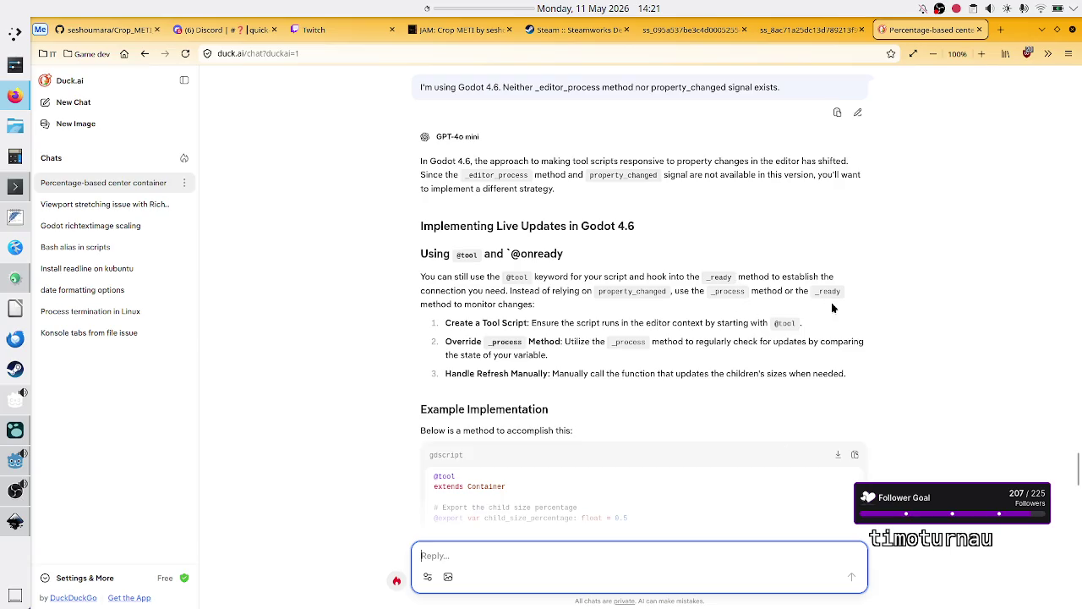
Scroll through the _process polling example and select its _update_child_size function name
scroll(512, 391, "down", 1)
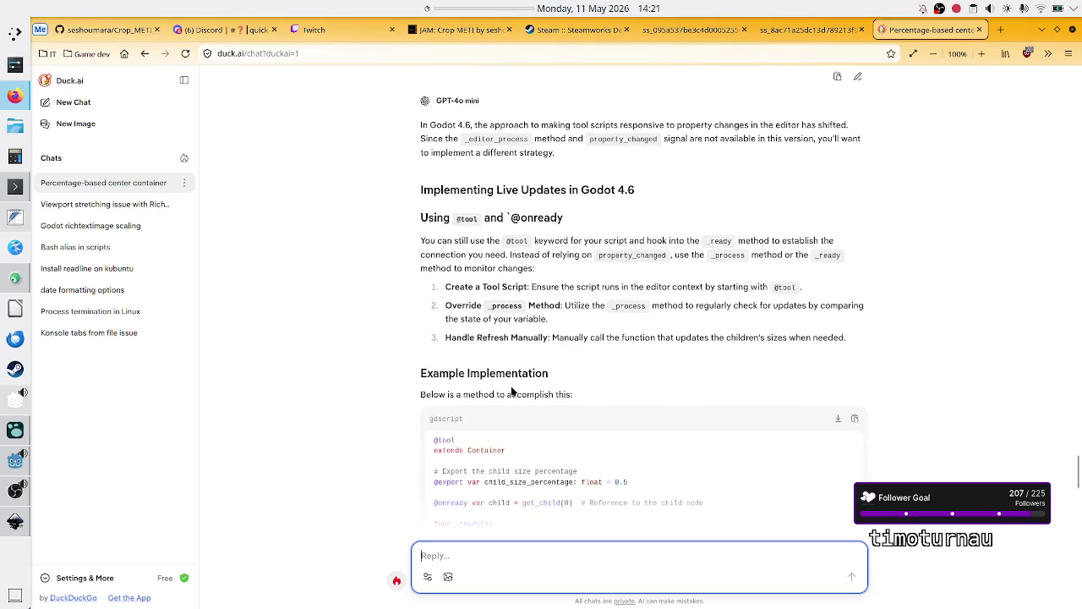
scroll(511, 390, "down", 3)
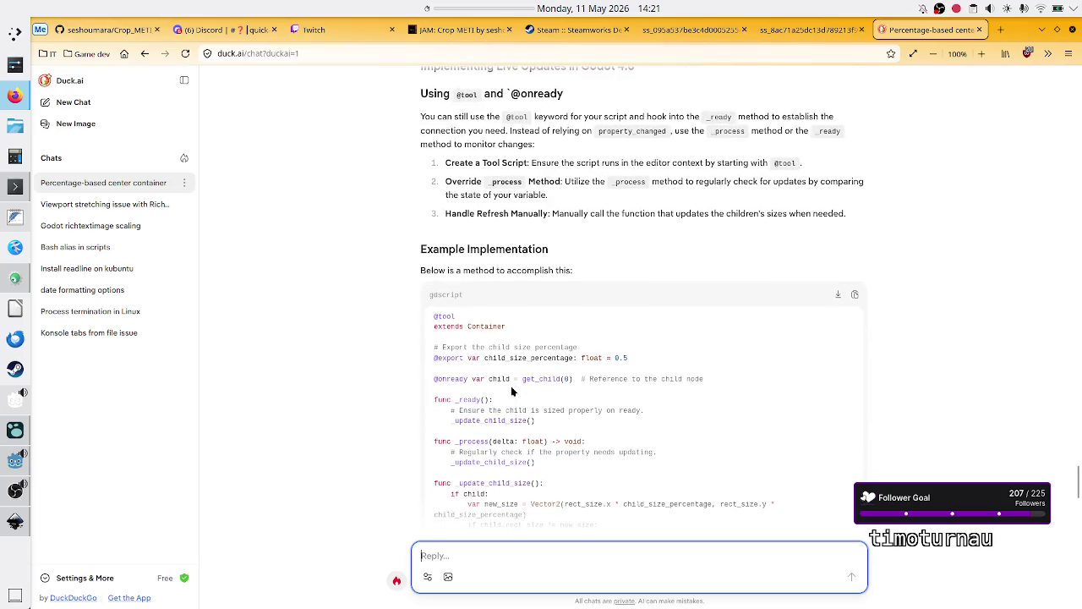
scroll(511, 388, "down", 1)
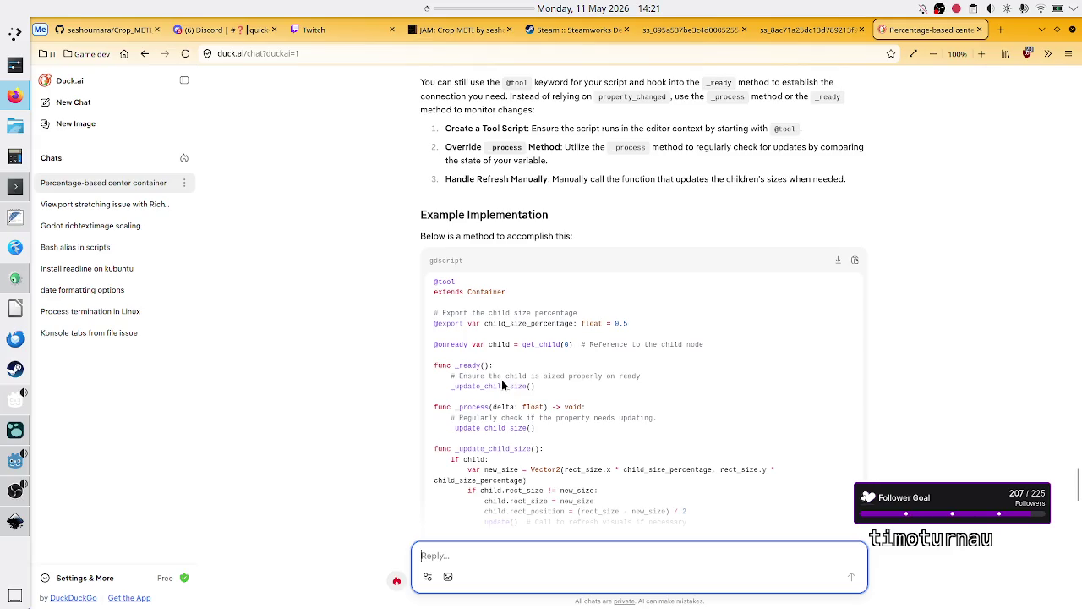
double_click(502, 382)
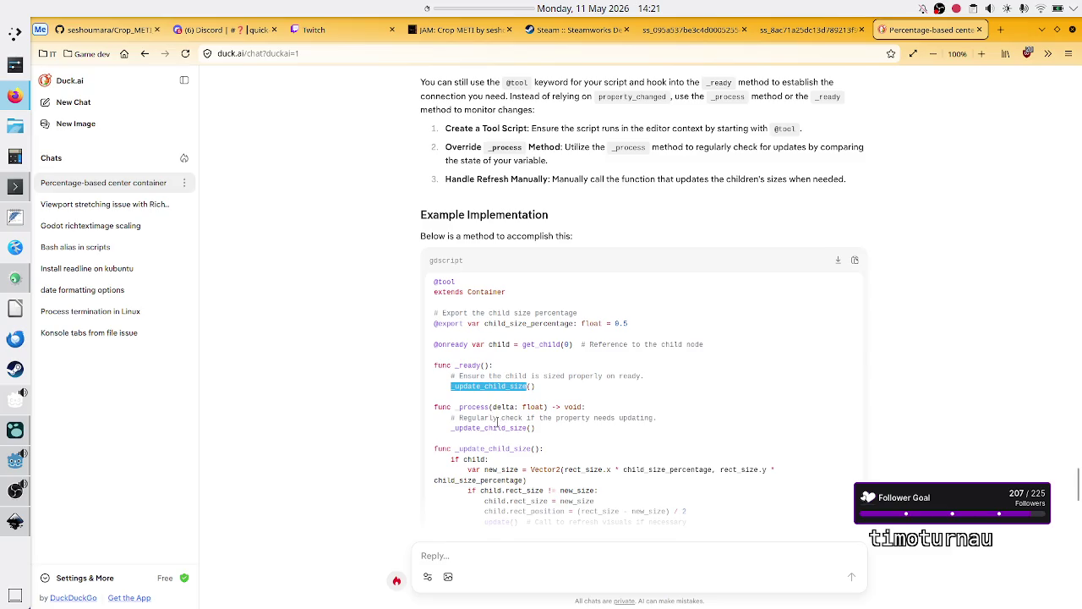
key("alt+Tab")
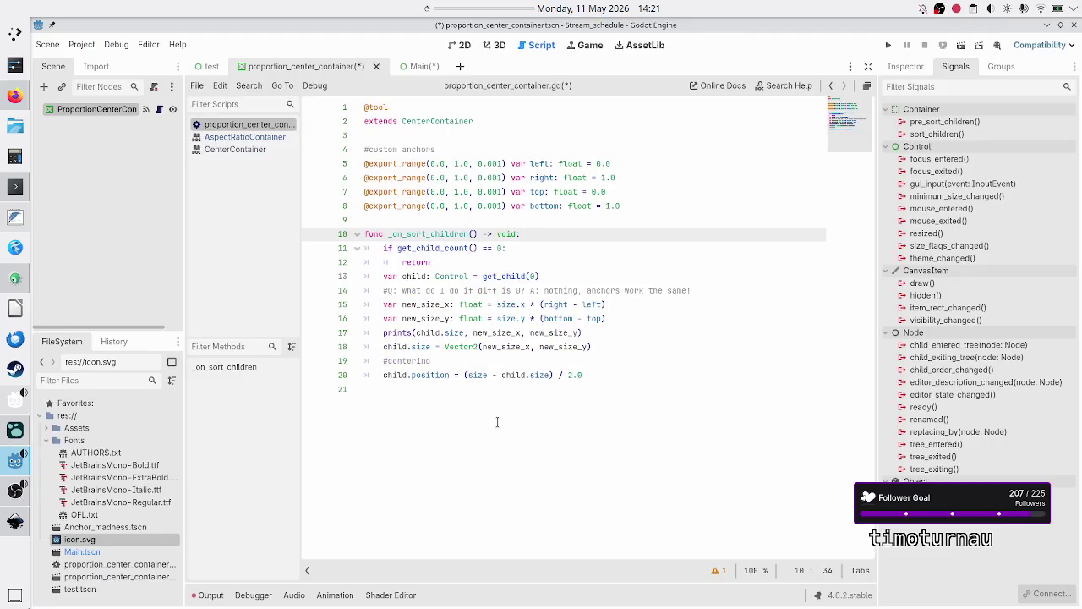
Add a _ready() function above _on_sort_children that calls _on_sort_children()
key("Up")
key("Return")
key("Return")
key("Up")
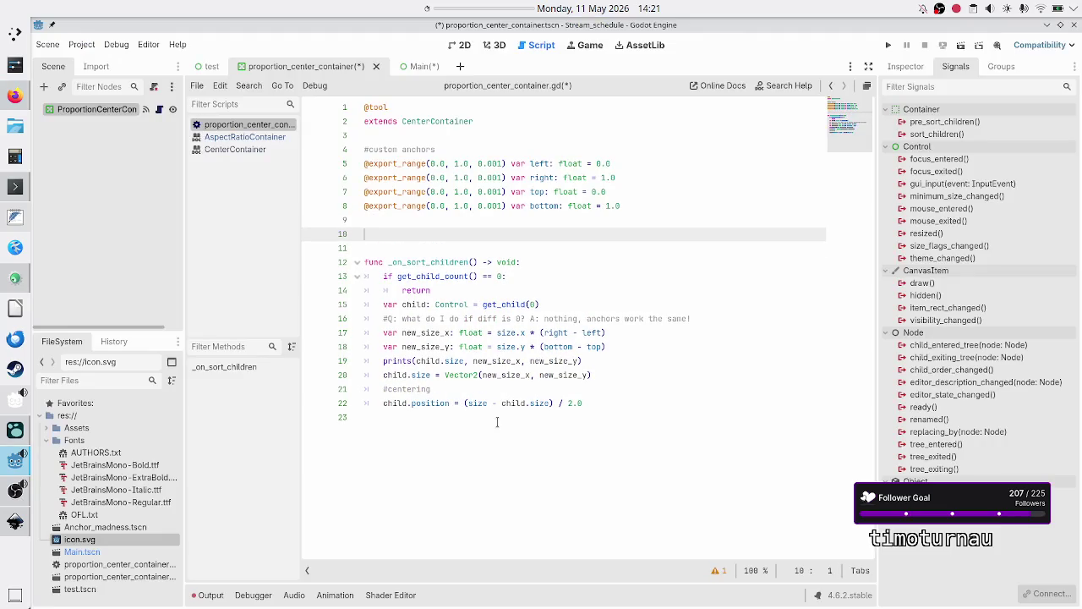
type("func _o")
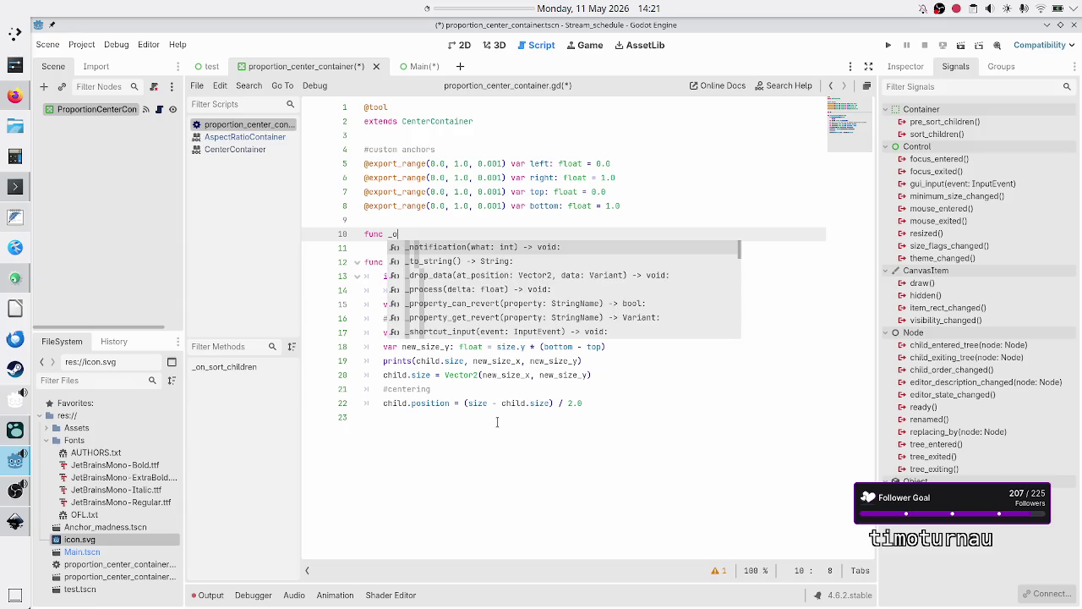
key("BackSpace")
type("rea")
key("Return")
key("Return")
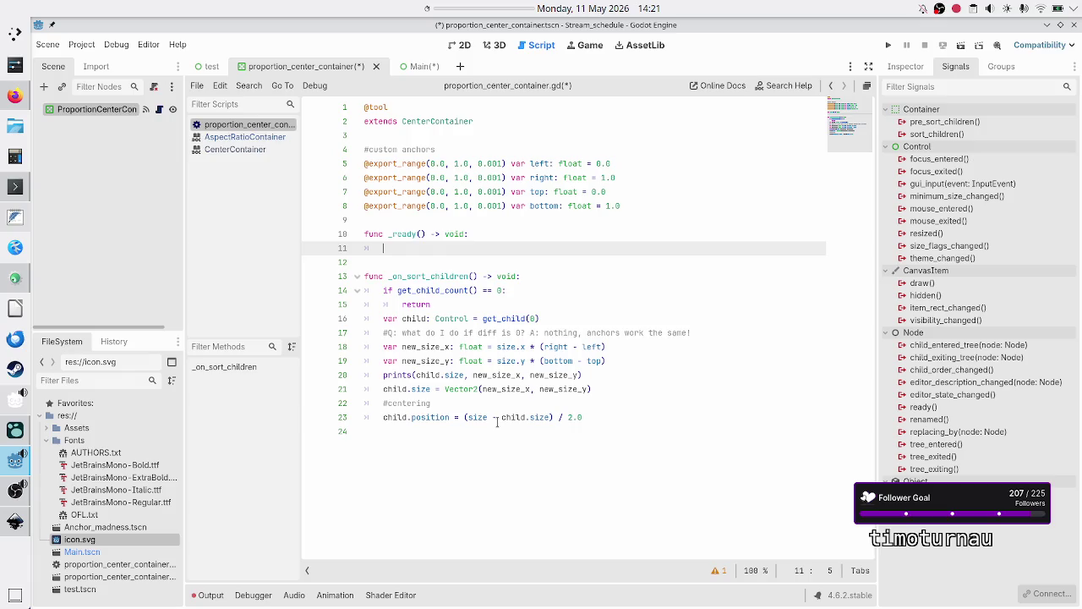
type("_ons")
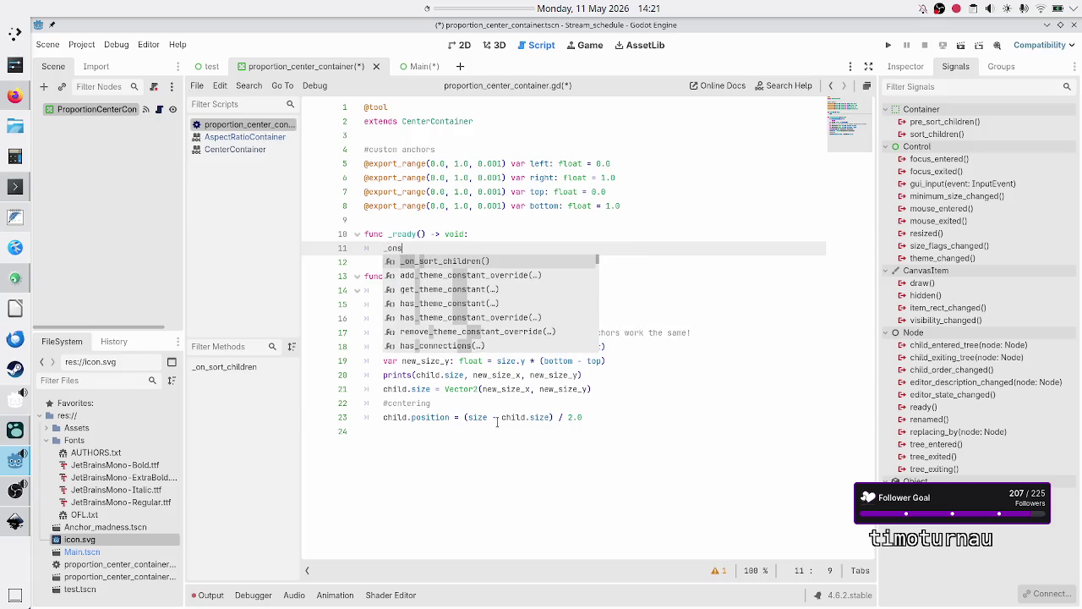
key("Return")
key("Return")
key("BackSpace")
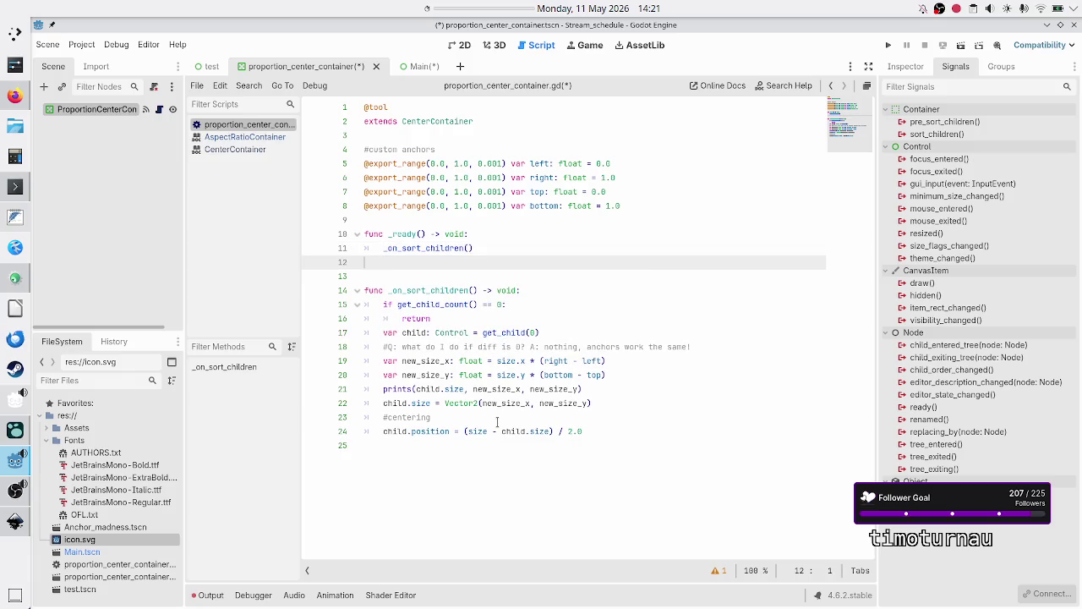
key("Return")
Add _process(delta) calling _on_sort_children(), save the script, and switch to the 2D view
type("func _")
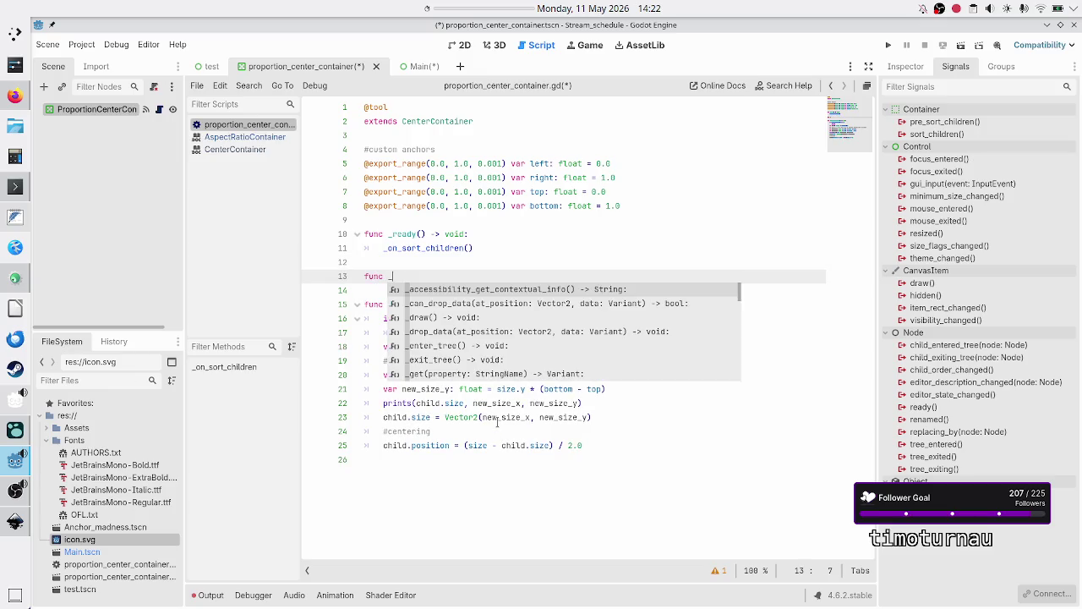
type("proce")
key("Return")
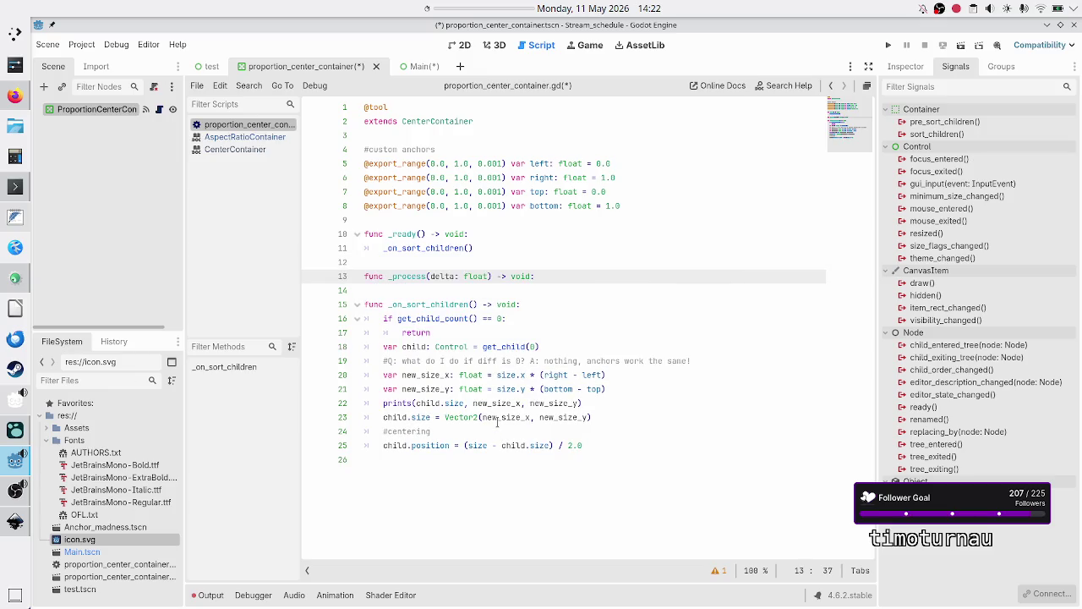
key("Return")
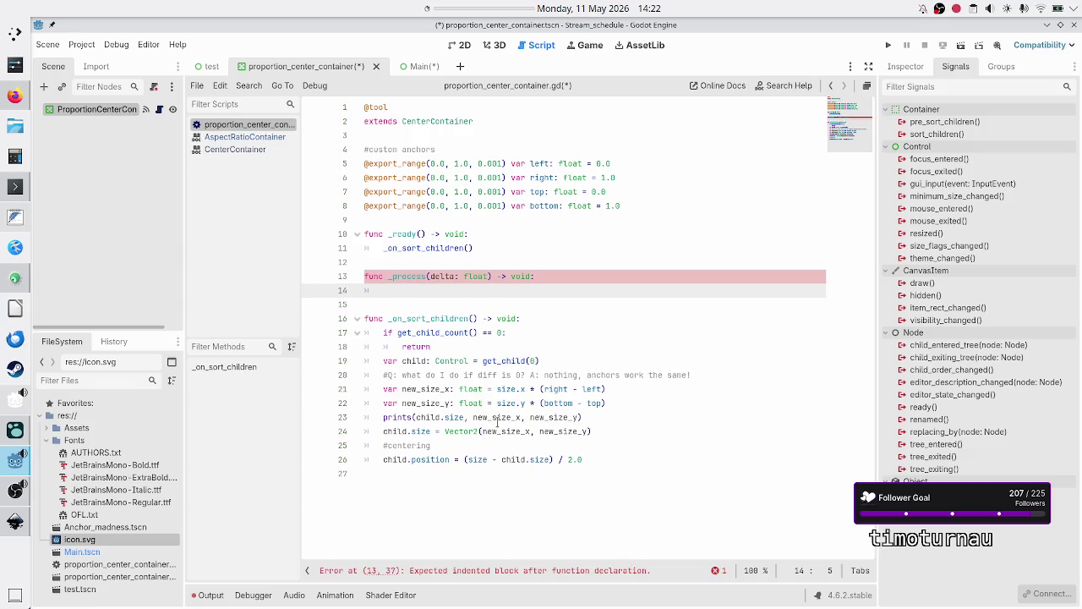
type("_on_s")
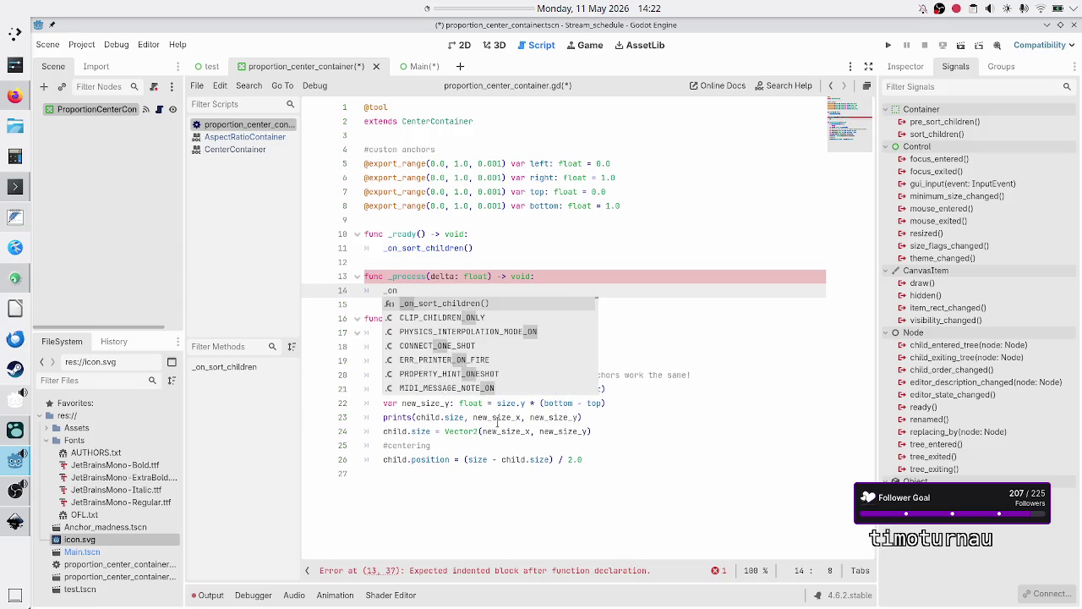
key("Return")
key("Down")
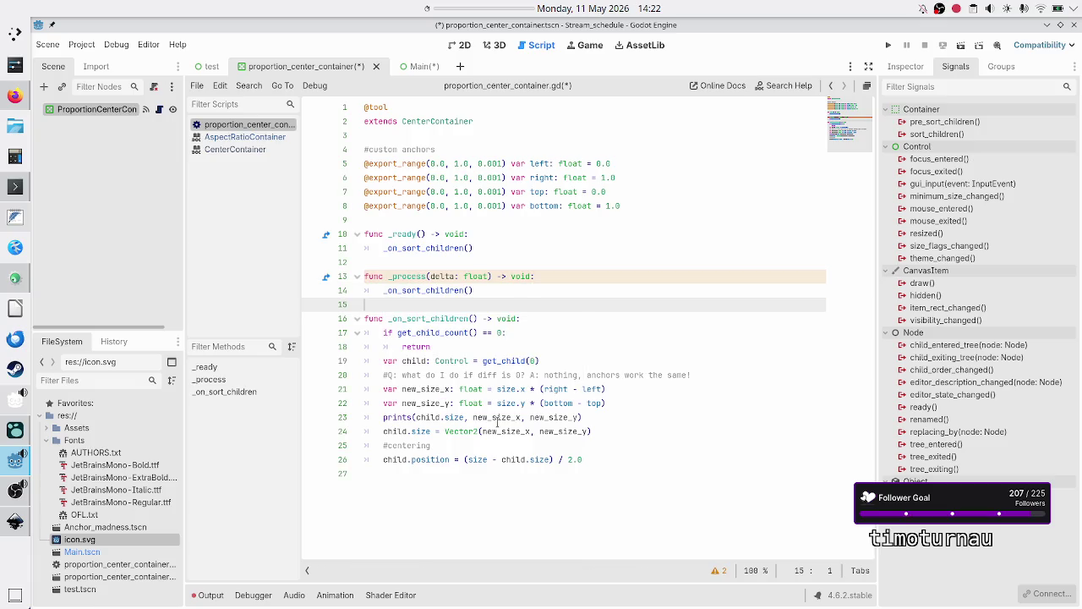
key("ctrl+s")
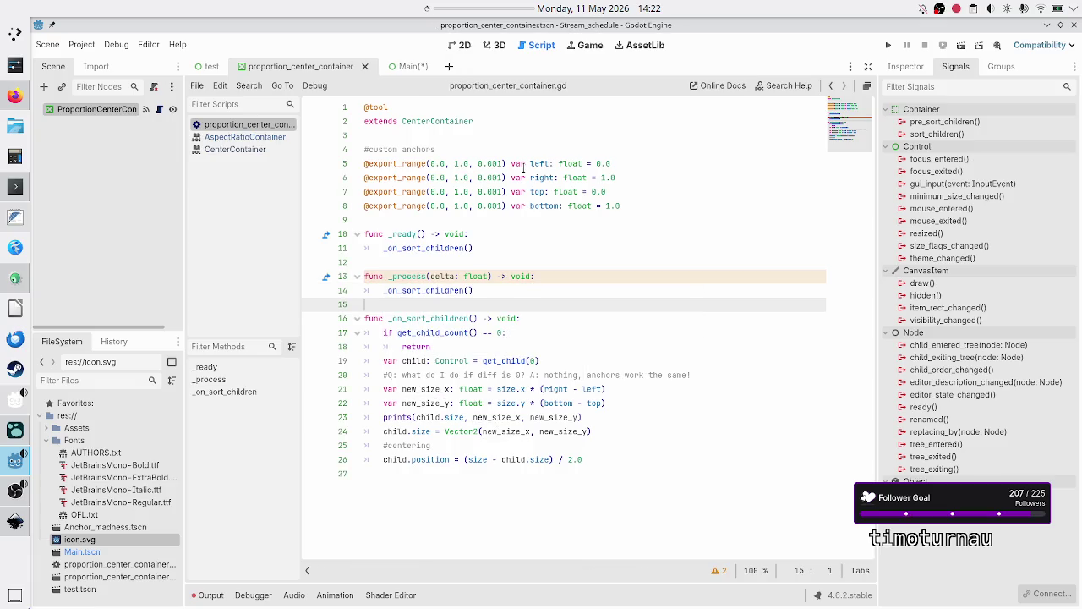
left_click(461, 49)
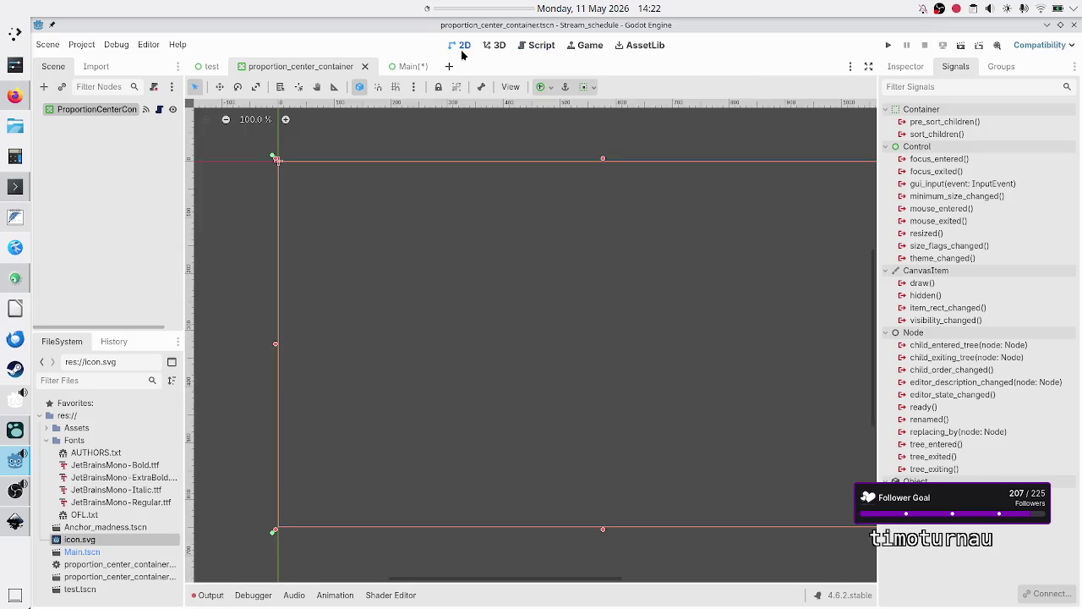
In the Main scene, set the container's Left anchor to 0.2
left_click(411, 67)
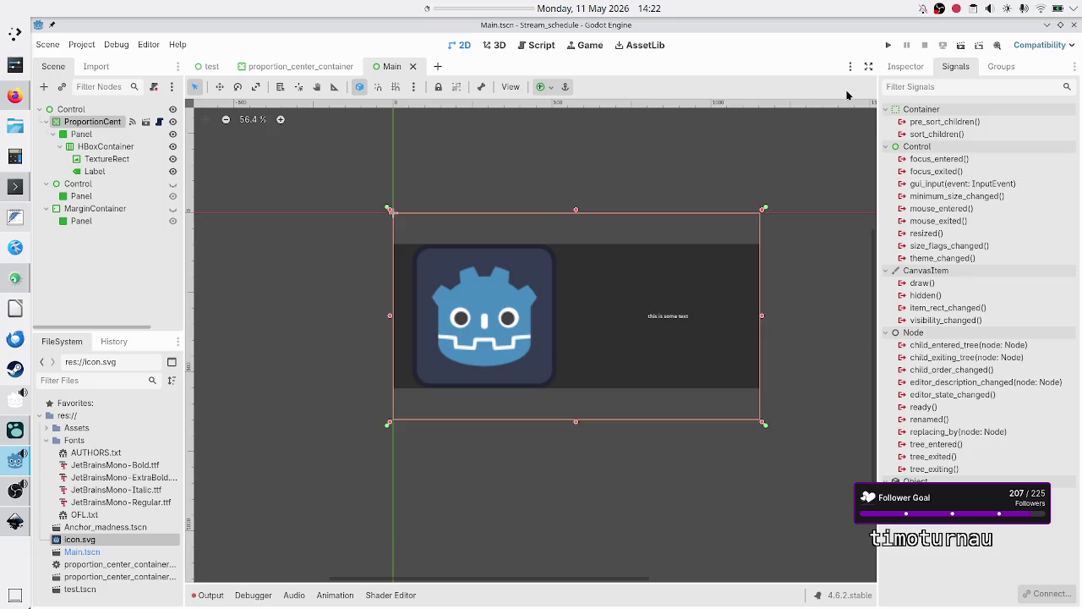
left_click(903, 71)
type("0.2")
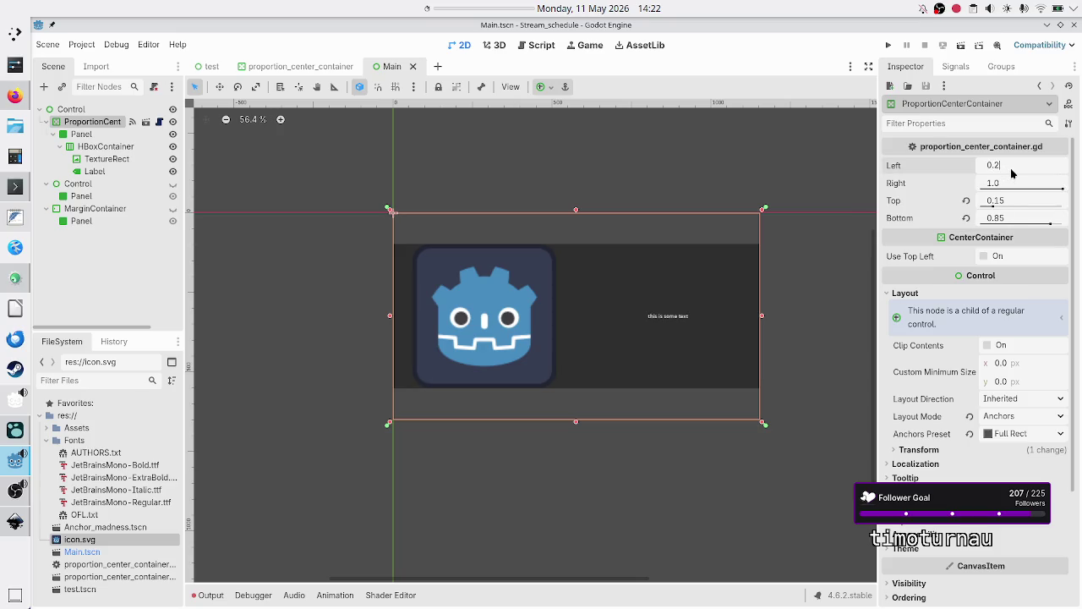
key("Return")
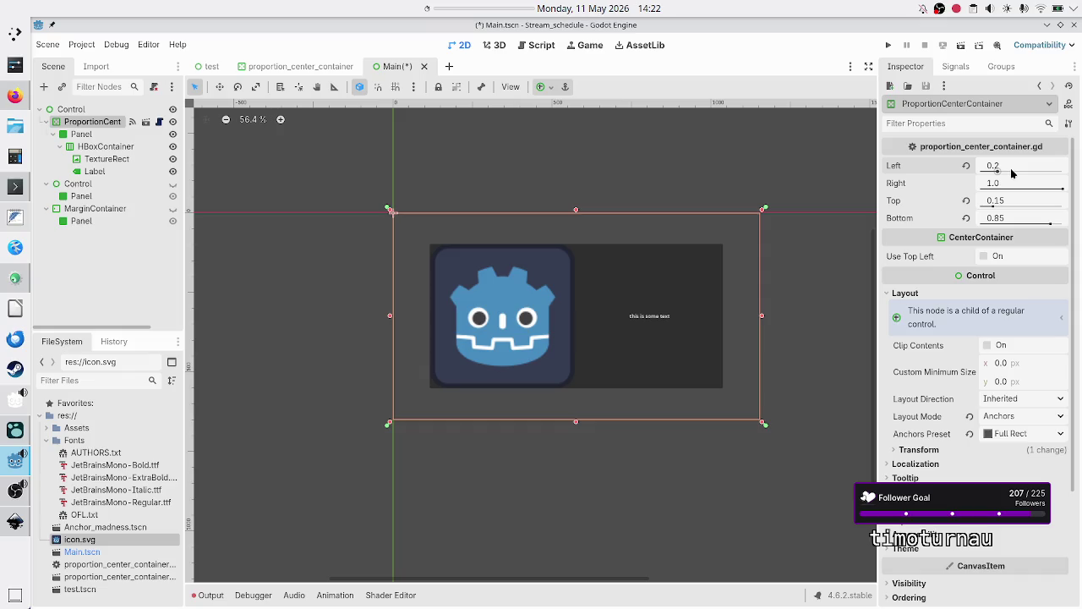
Try Right values 0.8 and 0.6, watching the panel resize, then revert Right to 1.0
left_click(1015, 188)
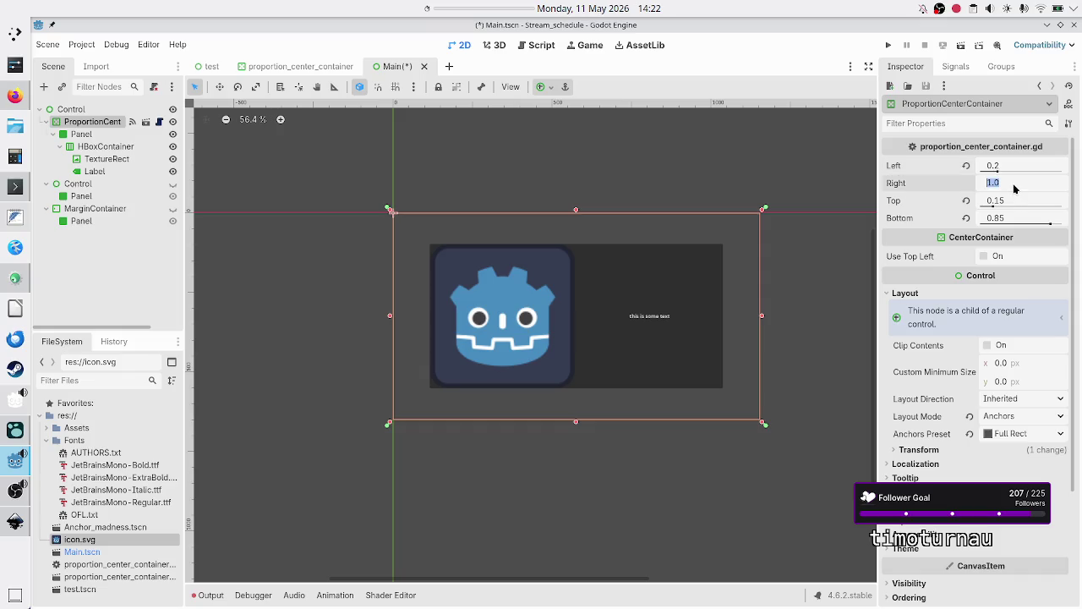
type("0.8")
key("Return")
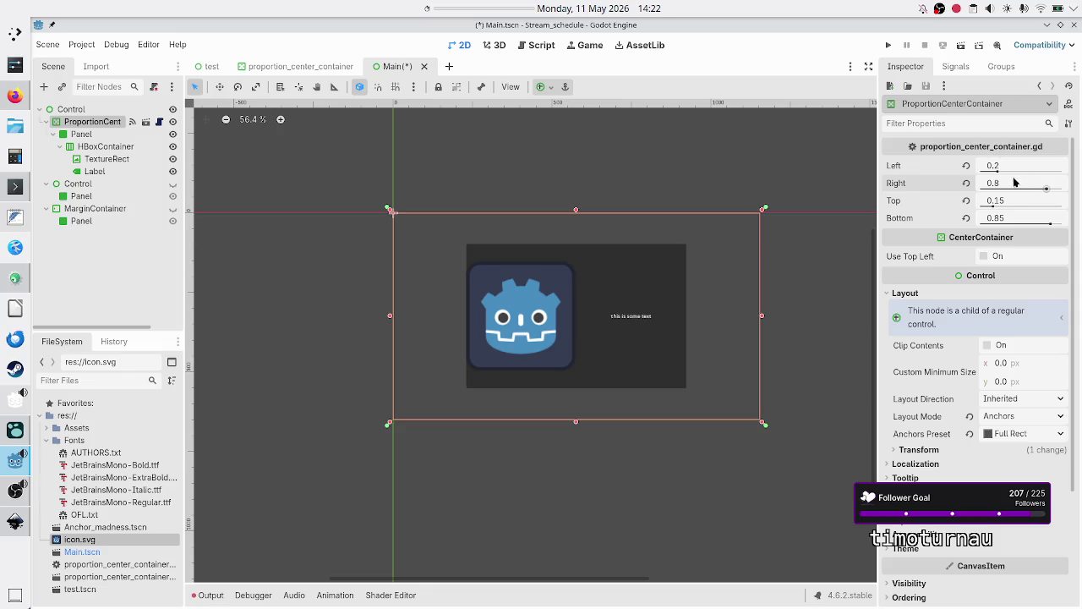
left_click(1012, 185)
key("Right")
type("6")
key("Return")
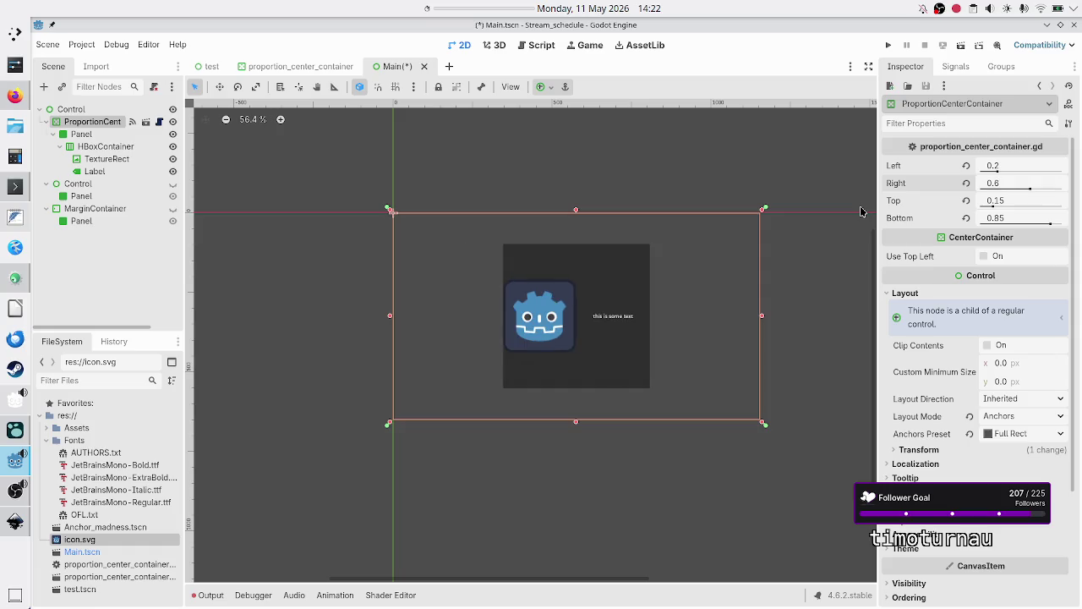
left_click(968, 184)
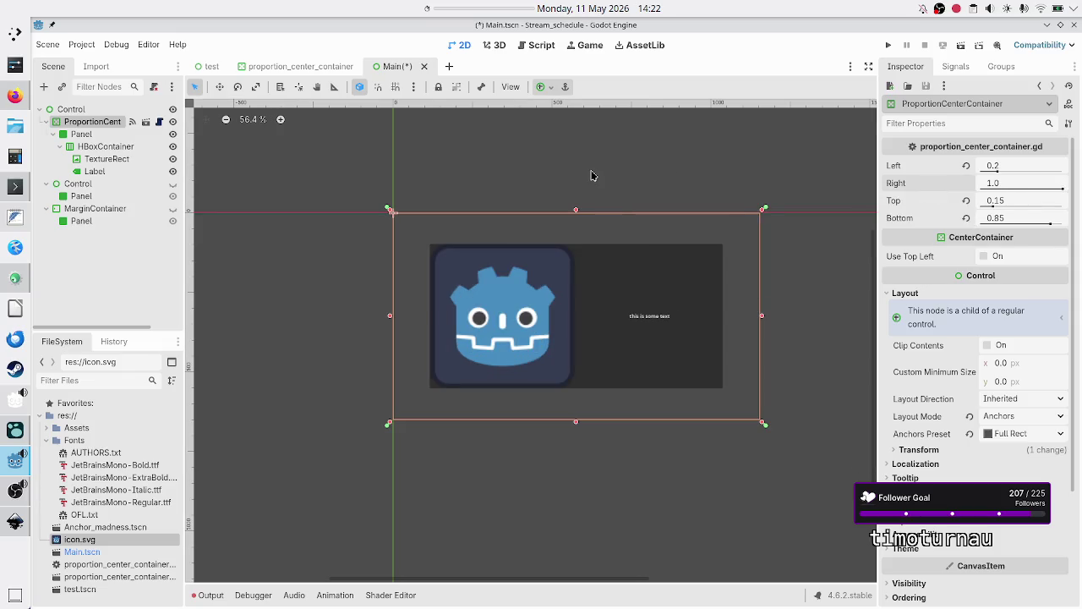
left_click(102, 134)
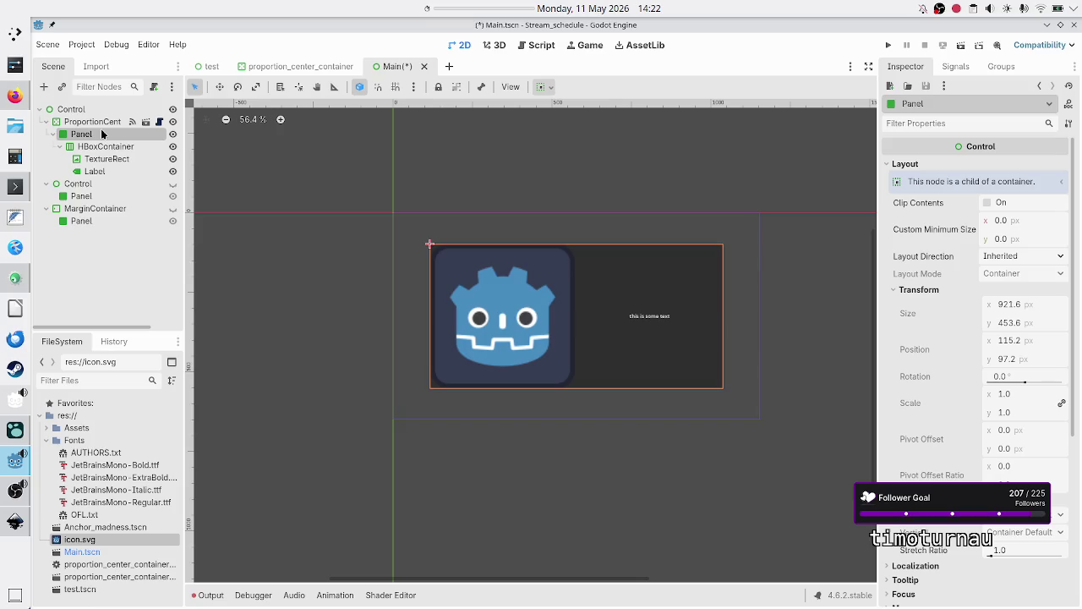
left_click(103, 122, "ctrl")
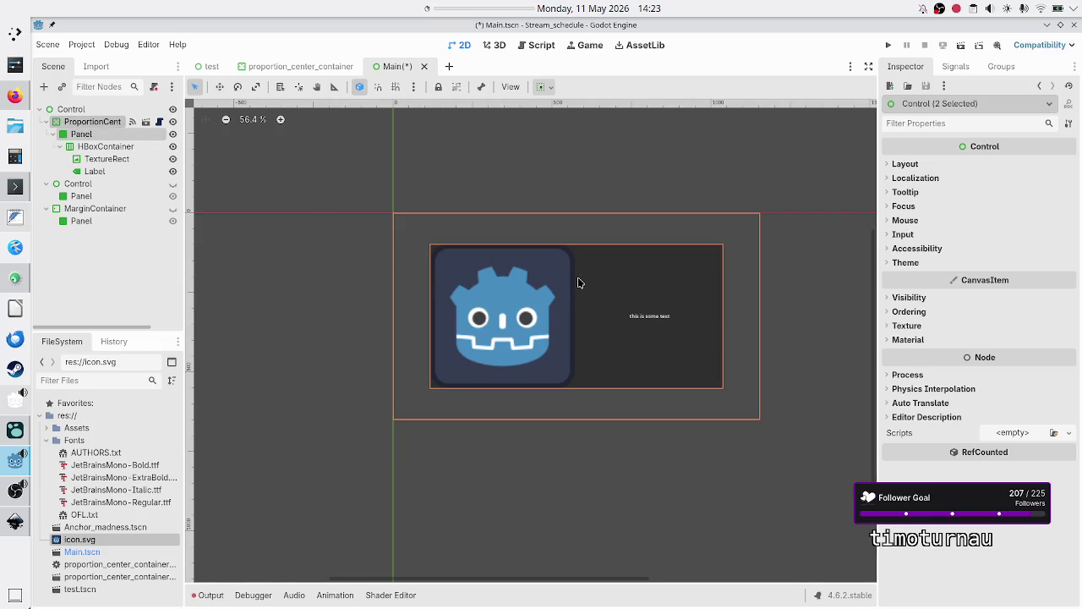
left_click(84, 125)
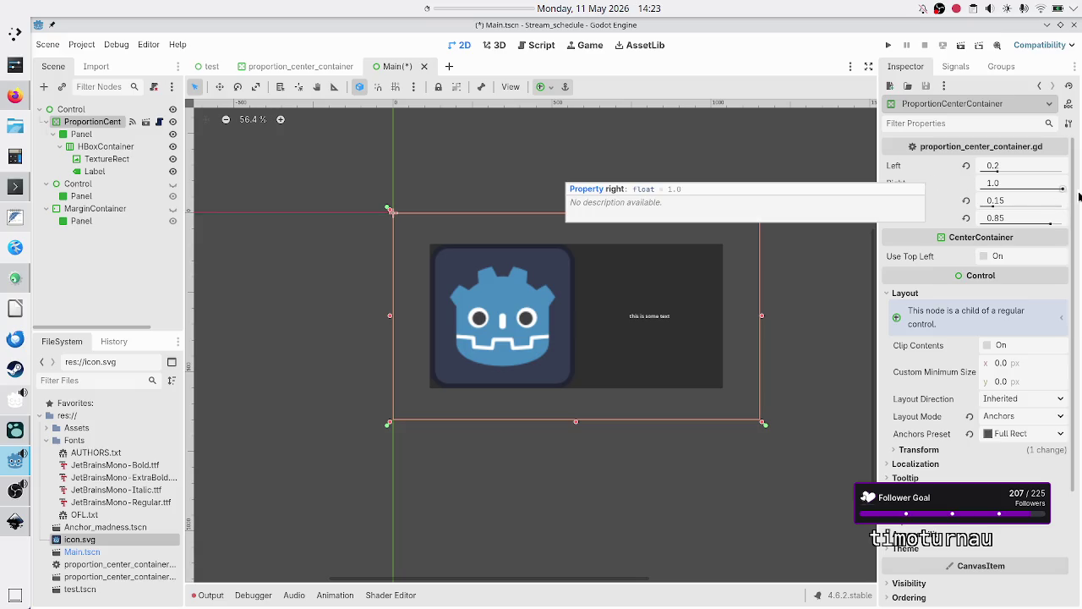
left_click(97, 136, "ctrl")
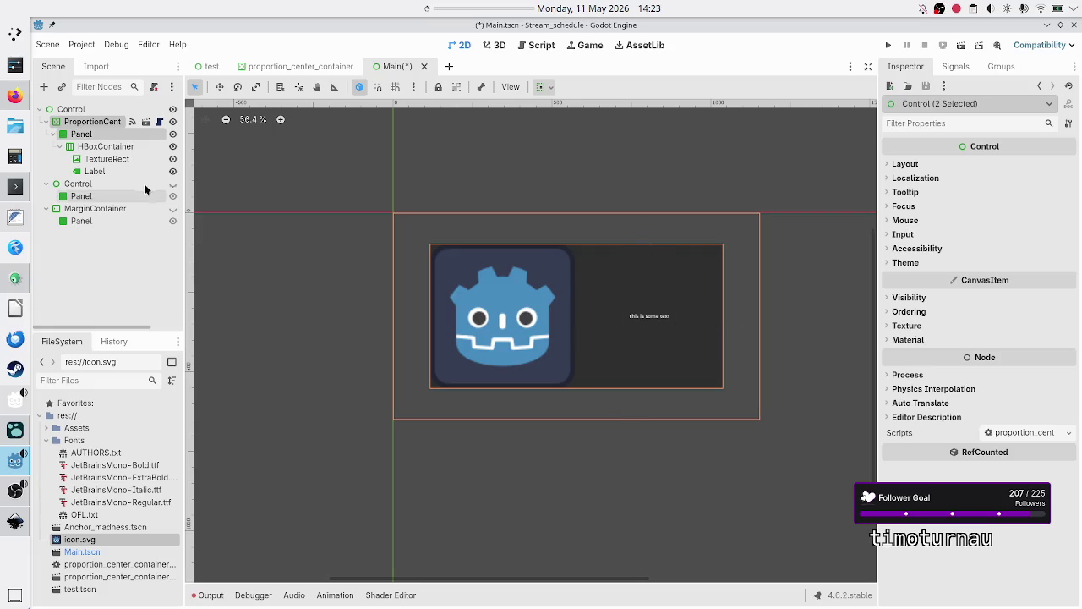
left_click(105, 125)
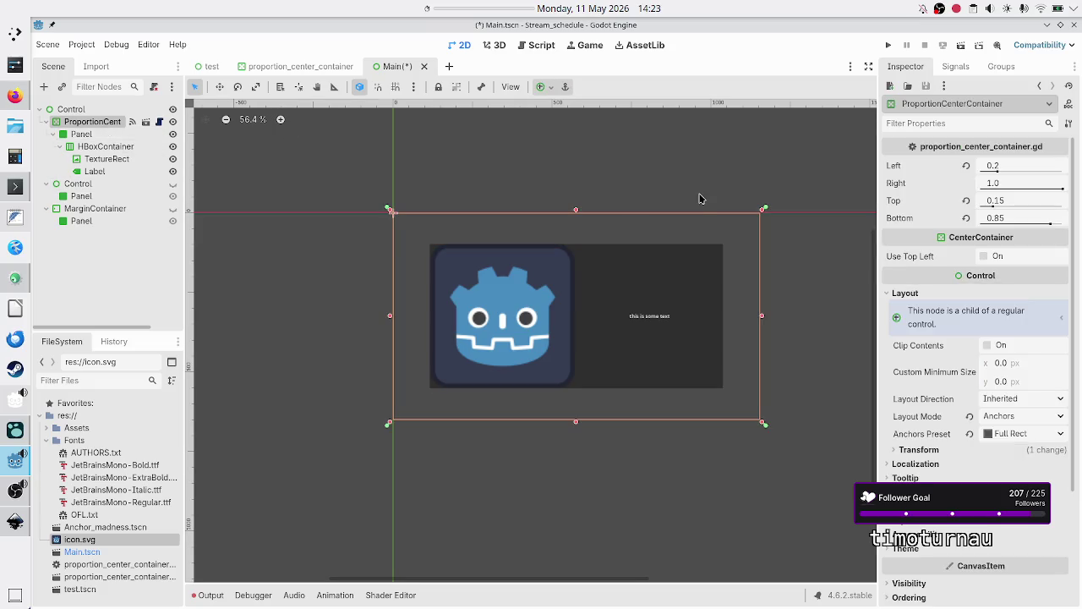
Set the container's Left anchor to 0.5, reselect it in the scene tree, and run the scene
left_click(1012, 184)
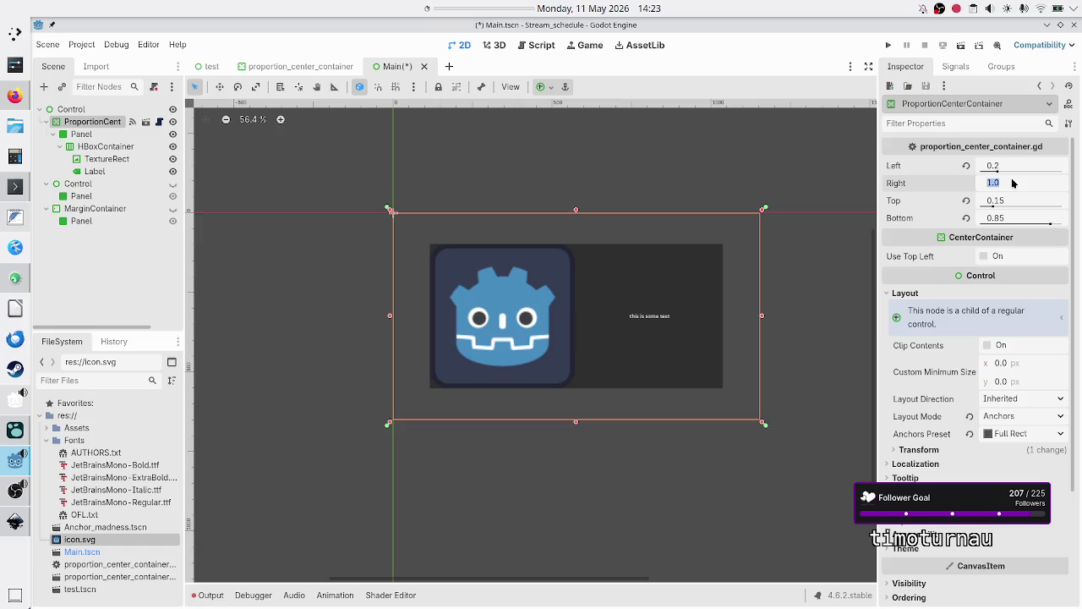
left_click(1014, 172)
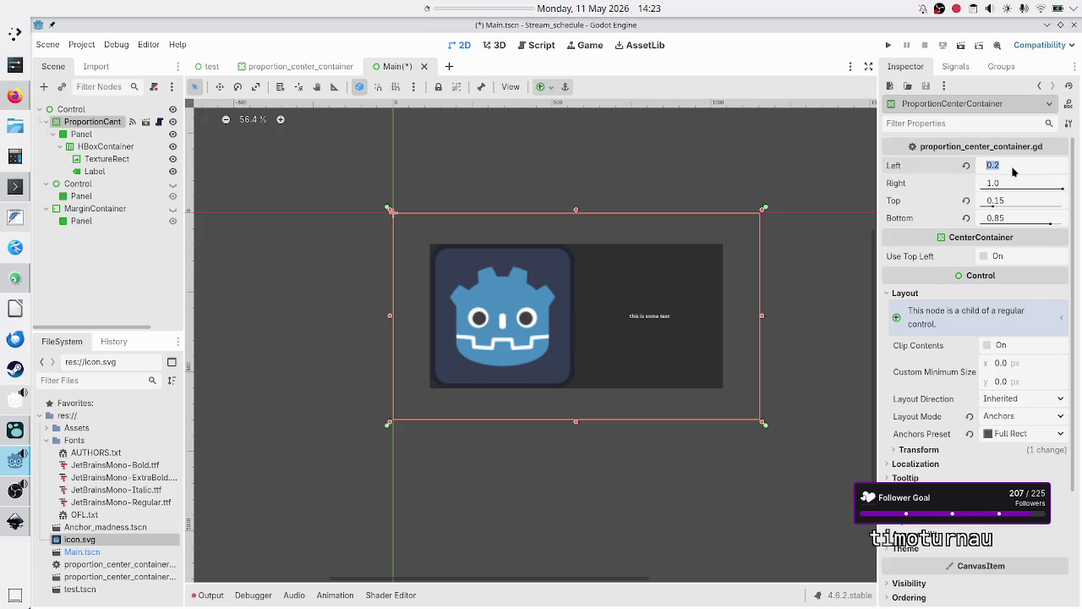
type("0.5")
key("Return")
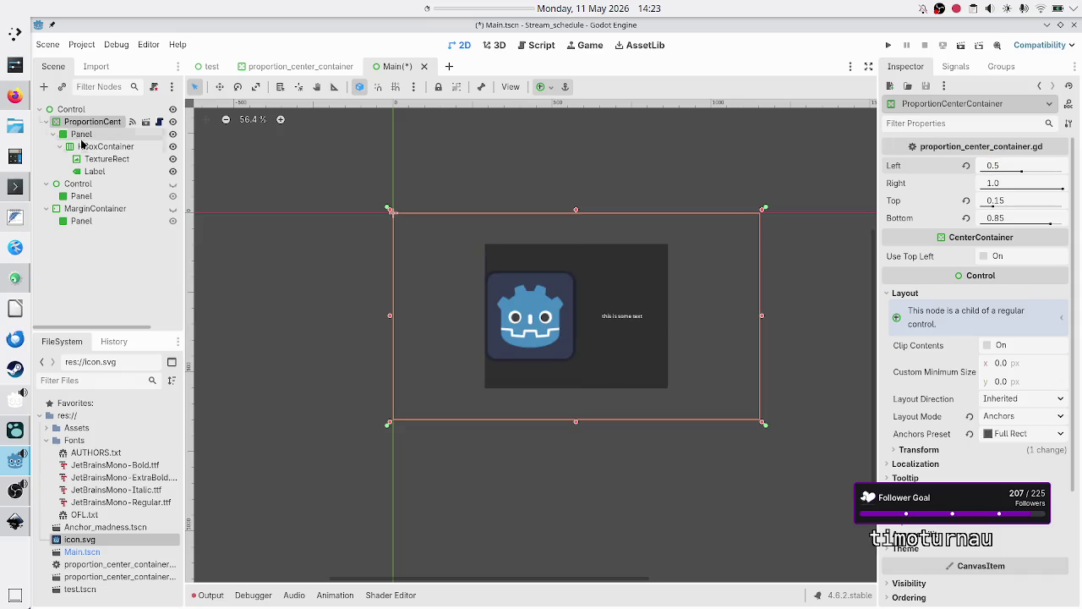
left_click(82, 136, "ctrl")
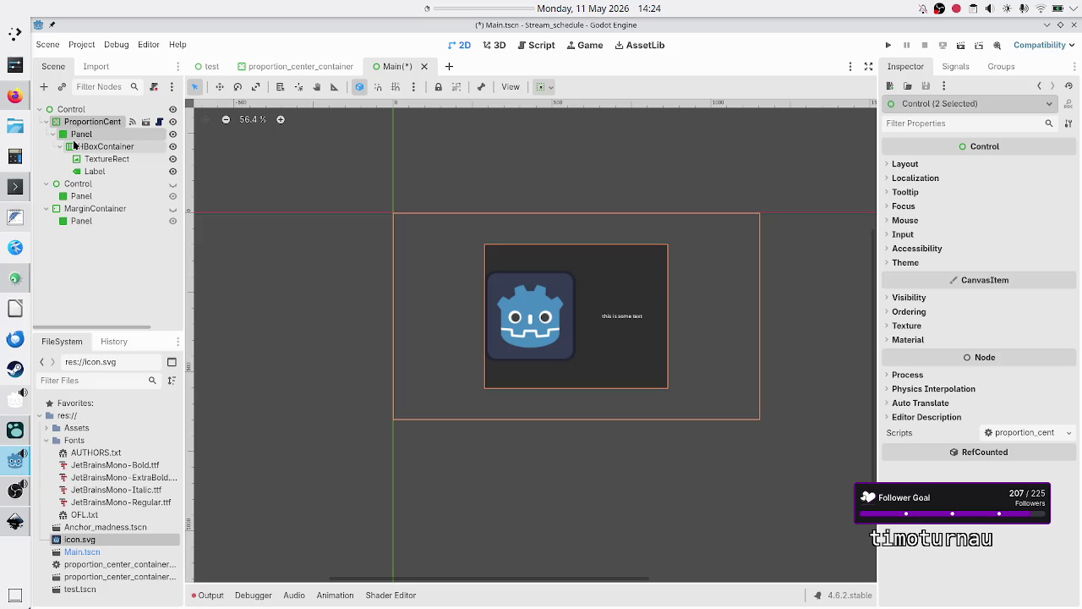
left_click(85, 122)
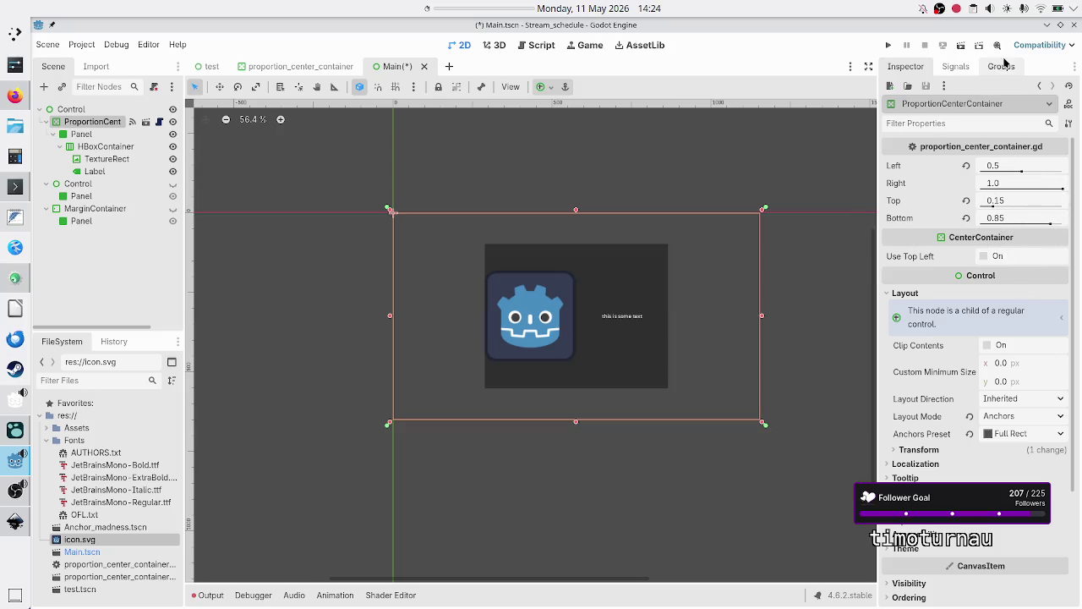
left_click(962, 48)
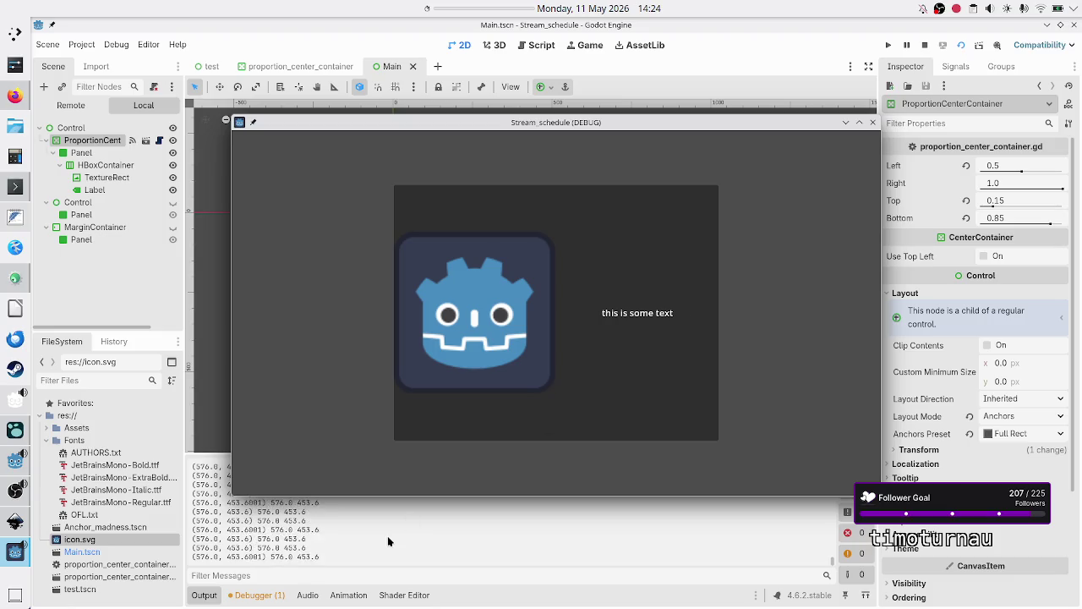
Close the Stream_schedule (DEBUG) game window and stop the running scene
left_click(873, 123)
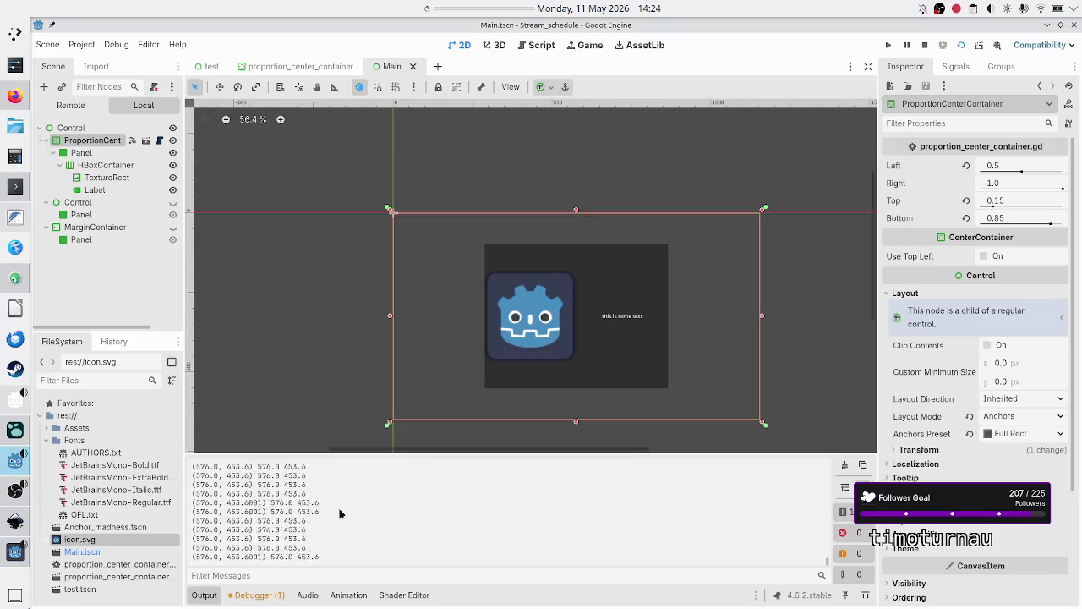
left_click(925, 45)
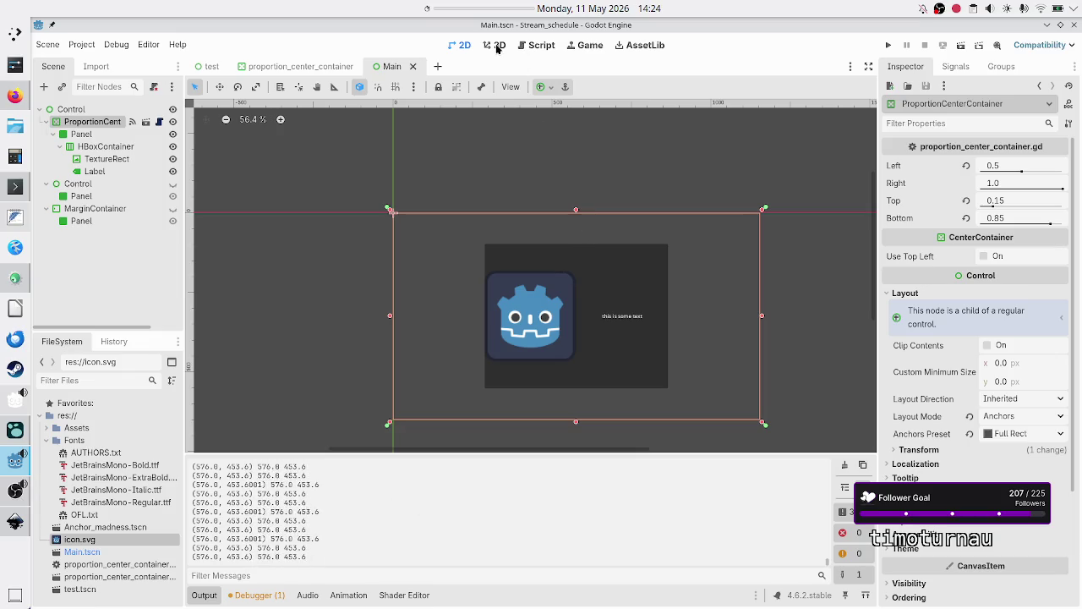
Delete the prints(child.size, new_size_x, new_size_y) line from _on_sort_children and save
left_click(545, 48)
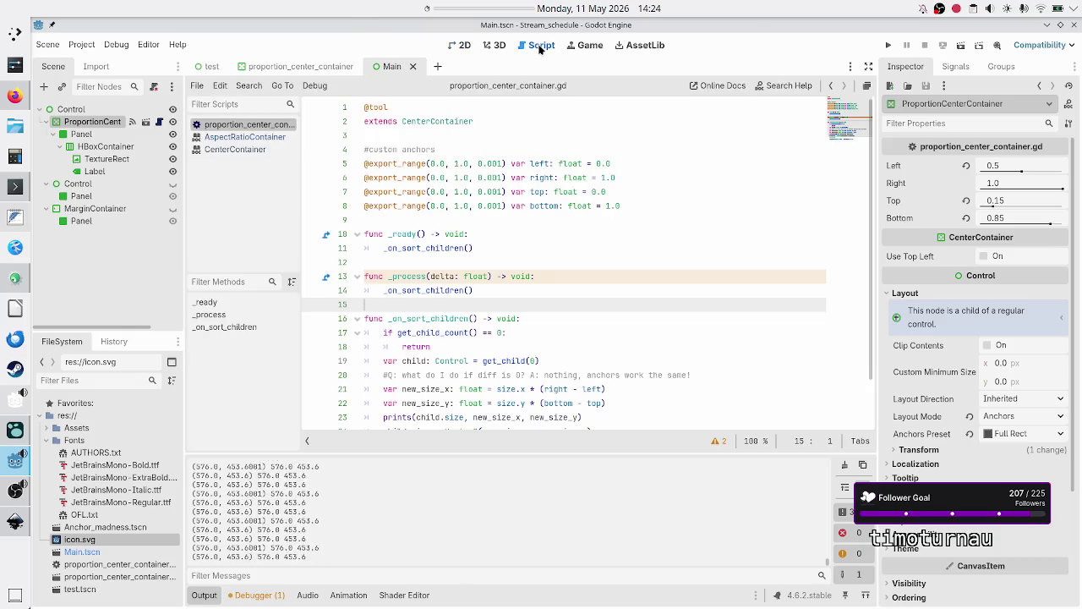
left_click(558, 253)
key("Down")
key("Down")
key("Down")
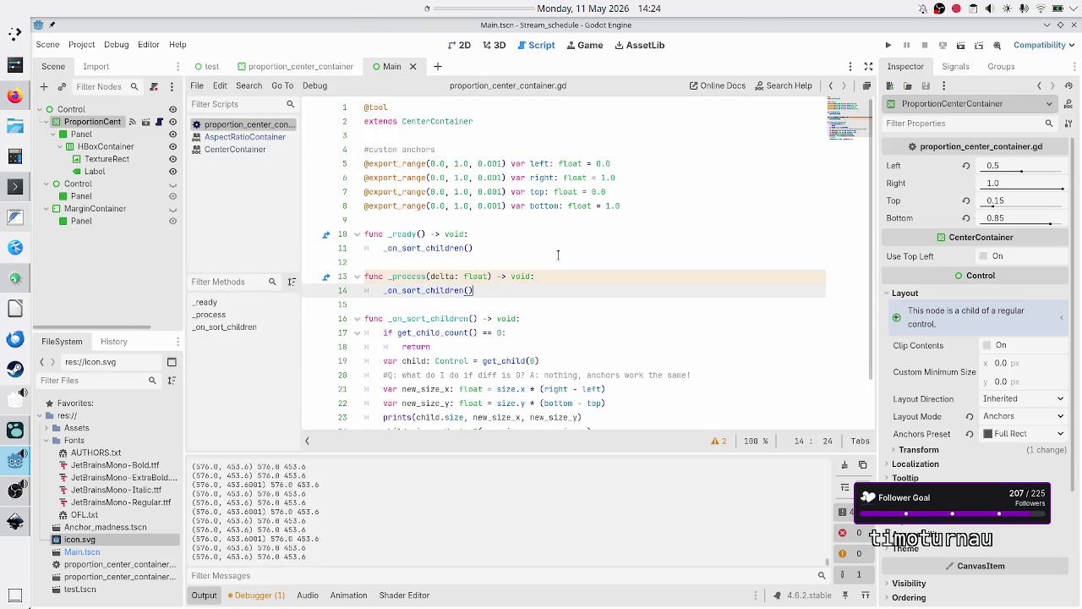
scroll(478, 239, "down", 2)
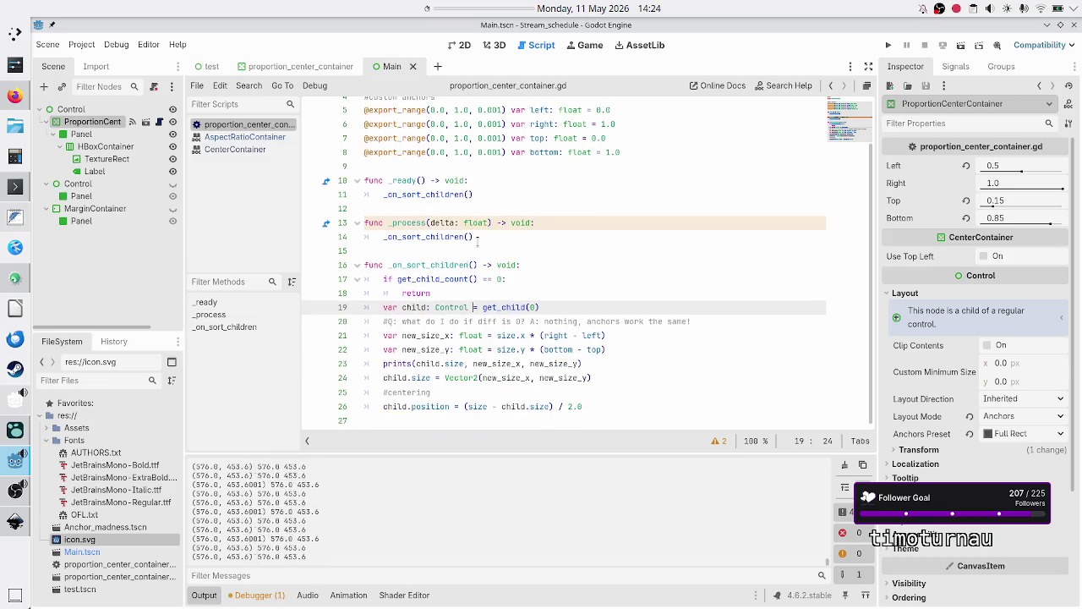
left_click(612, 353)
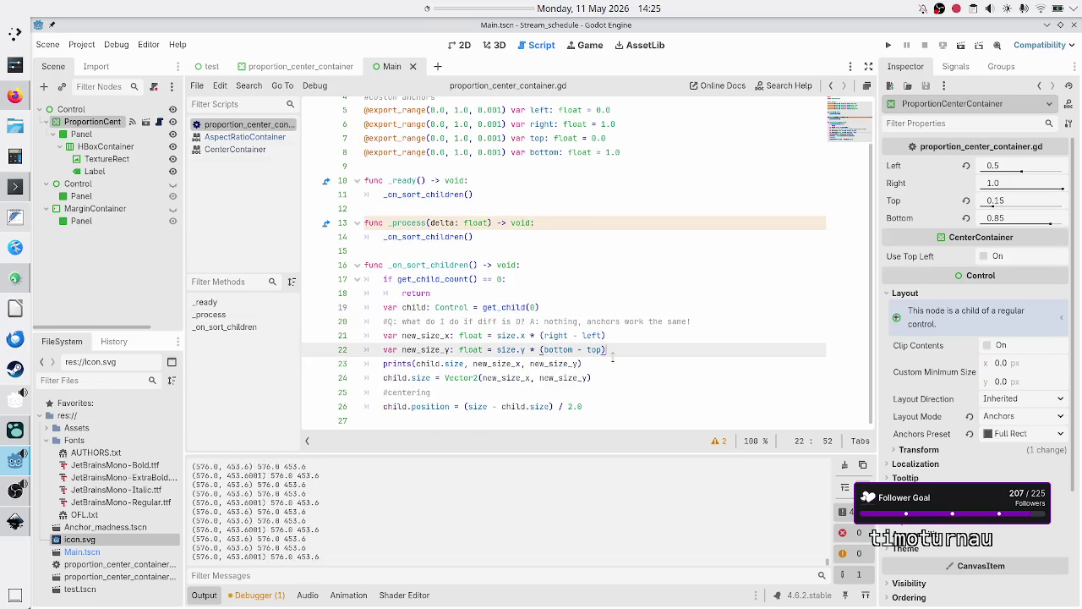
key("Right")
key("shift+End")
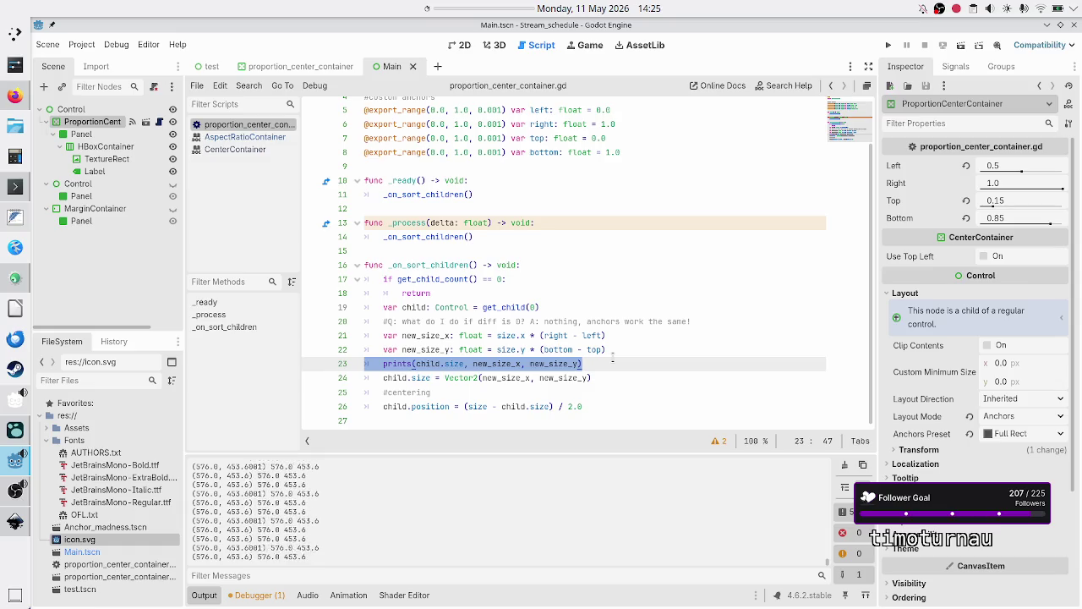
key("BackSpace")
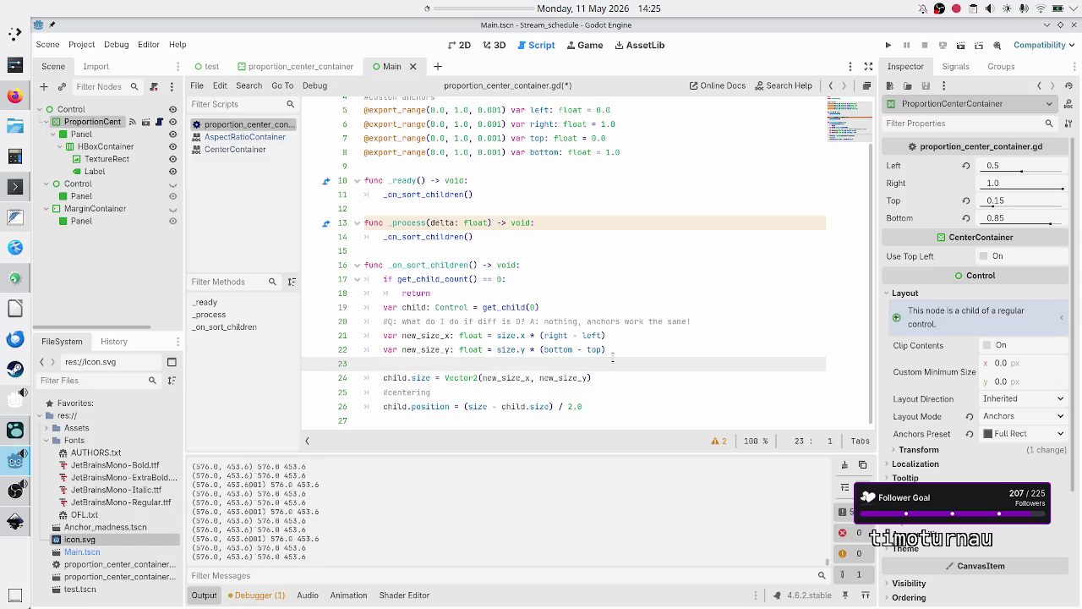
key("ctrl+z")
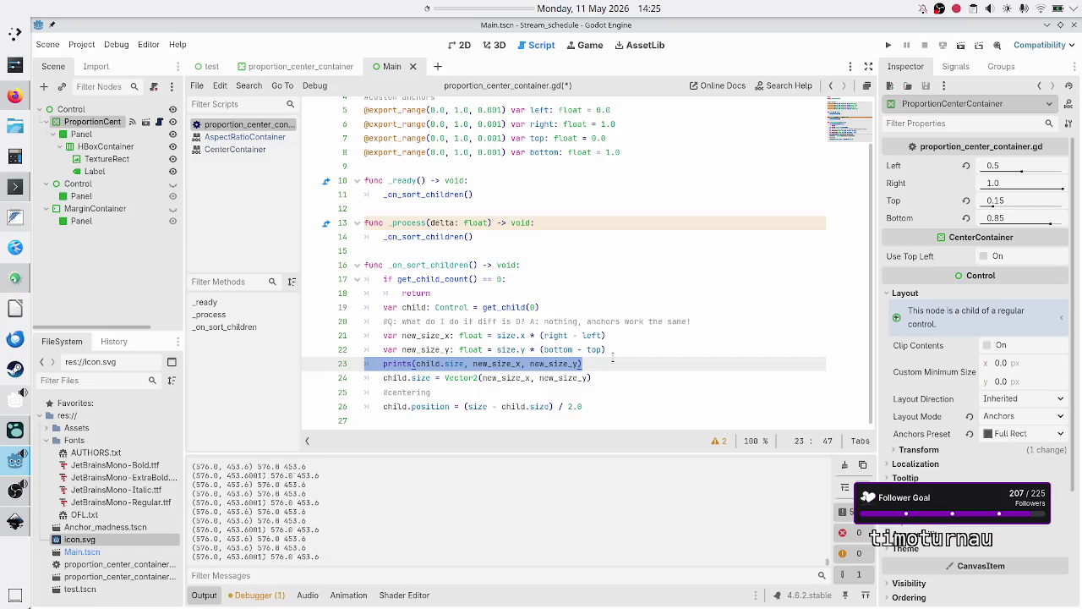
key("BackSpace")
key("BackSpace")
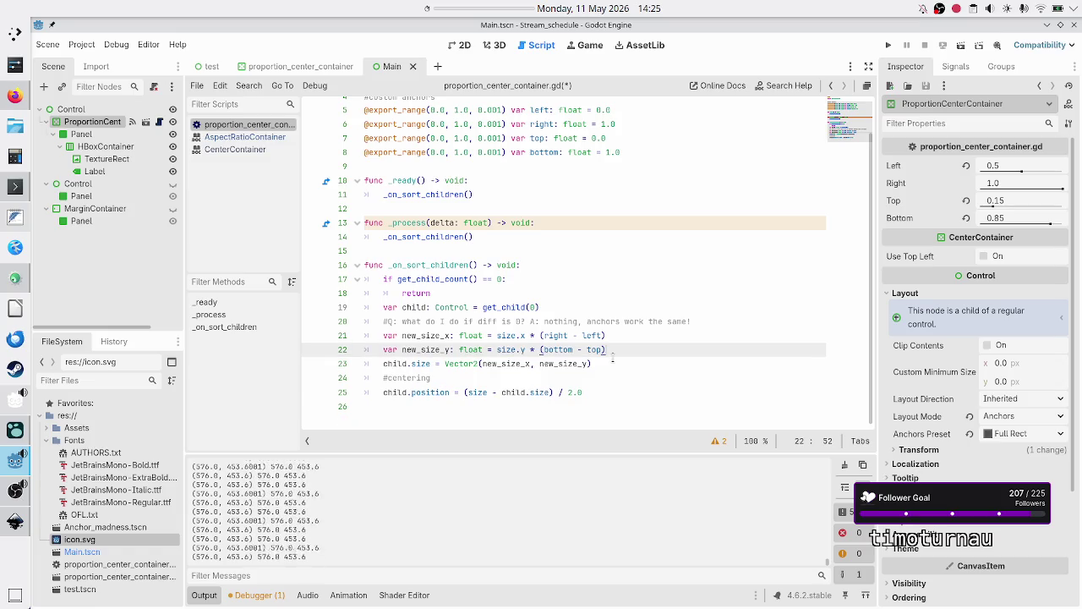
key("ctrl+s")
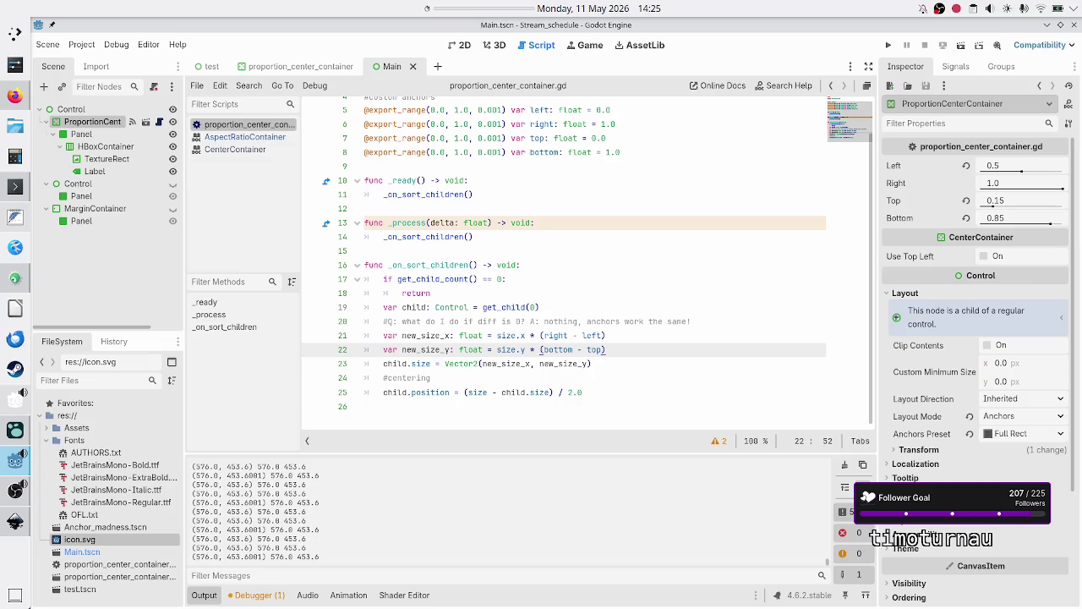
Insert an empty indented line at the top of _process, above its _on_sort_children() call
left_click(583, 223)
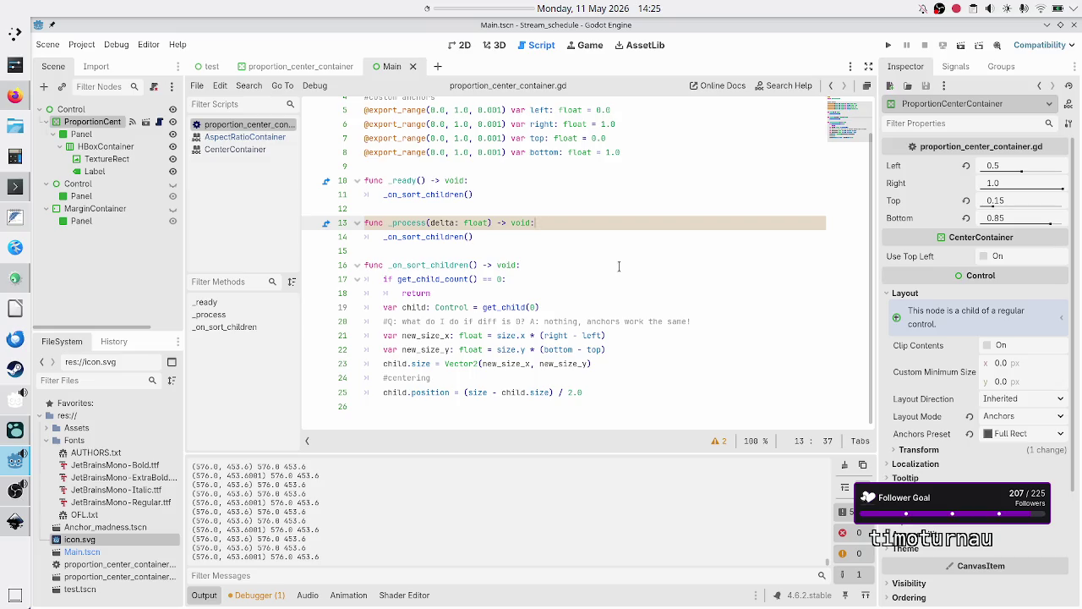
key("Return")
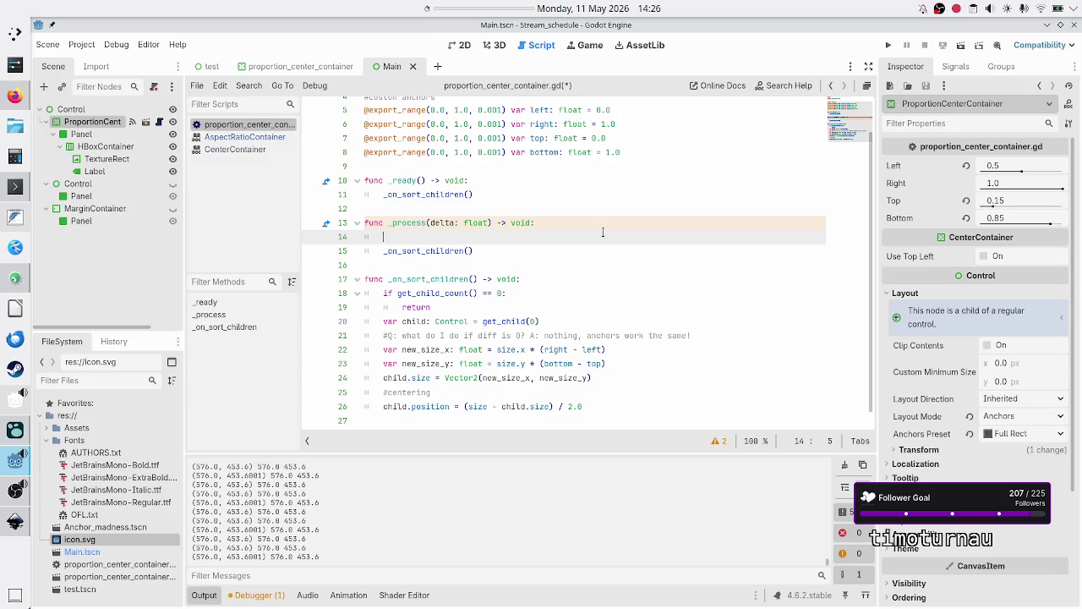
left_click(431, 180)
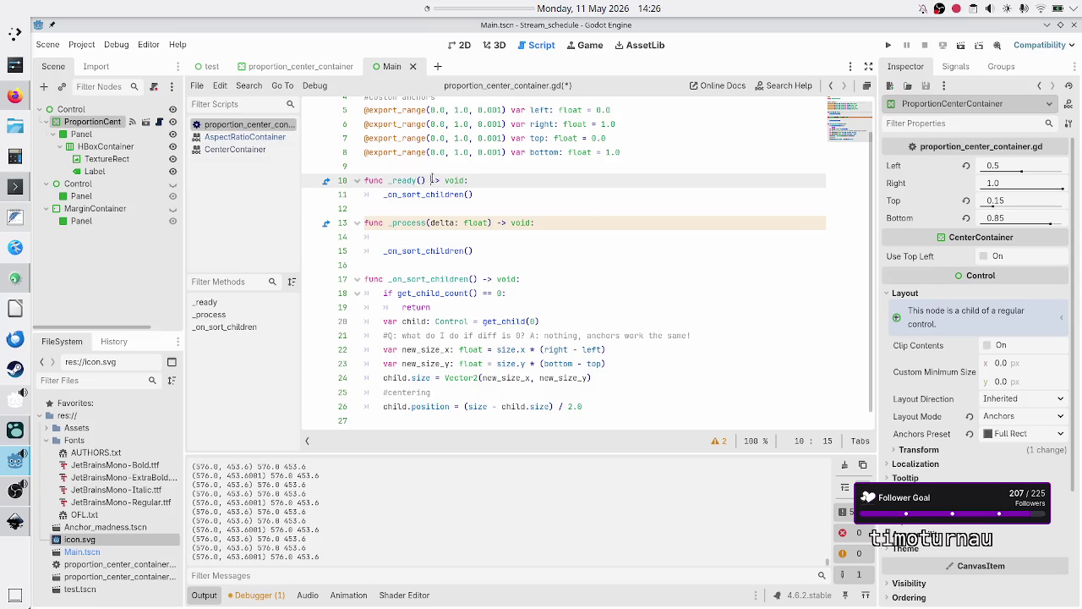
Begin an 'if ' condition on line 14 of _process, then switch over to the Duck.ai chat
left_click(439, 236)
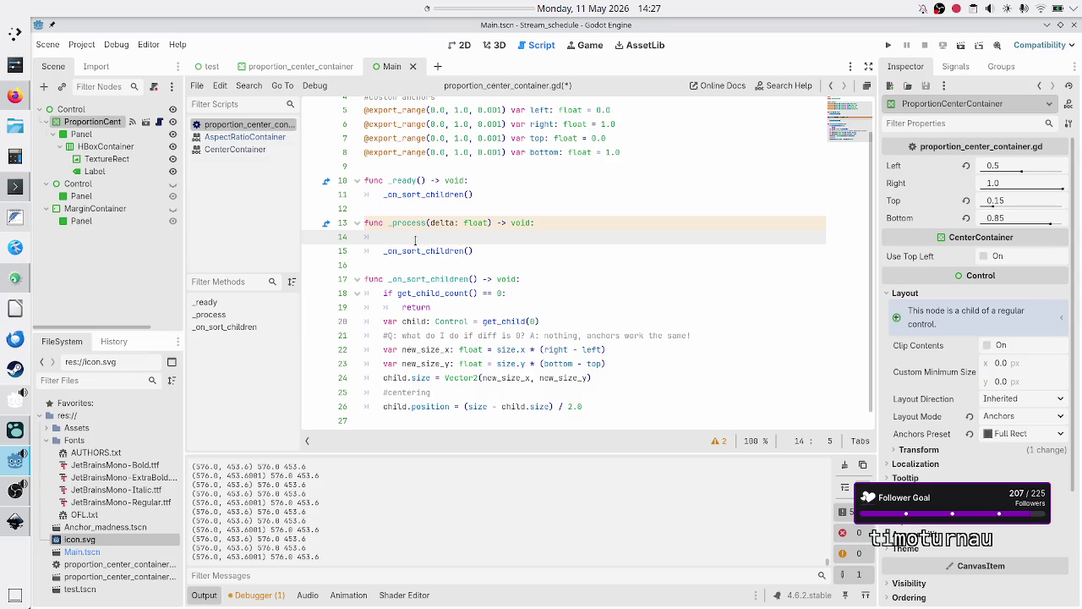
scroll(416, 240, "up", 2)
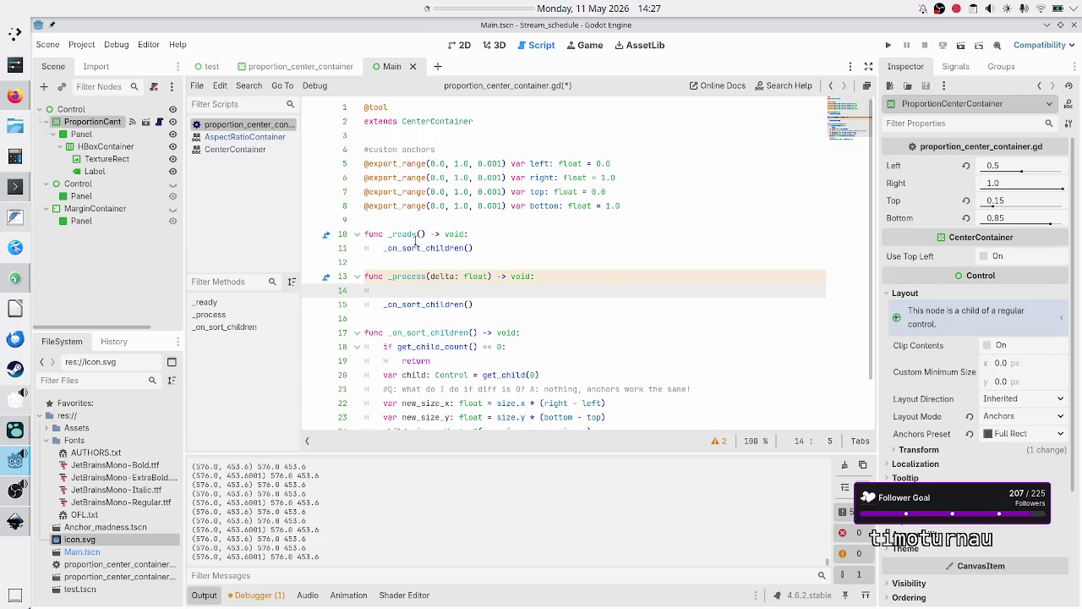
scroll(415, 240, "down", 2)
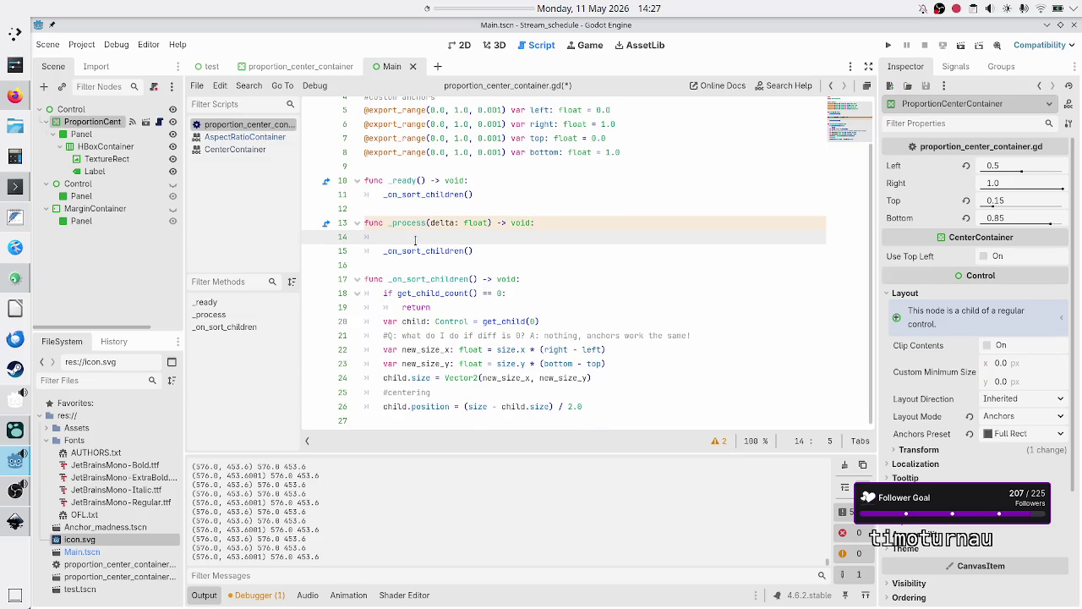
scroll(415, 240, "up", 2)
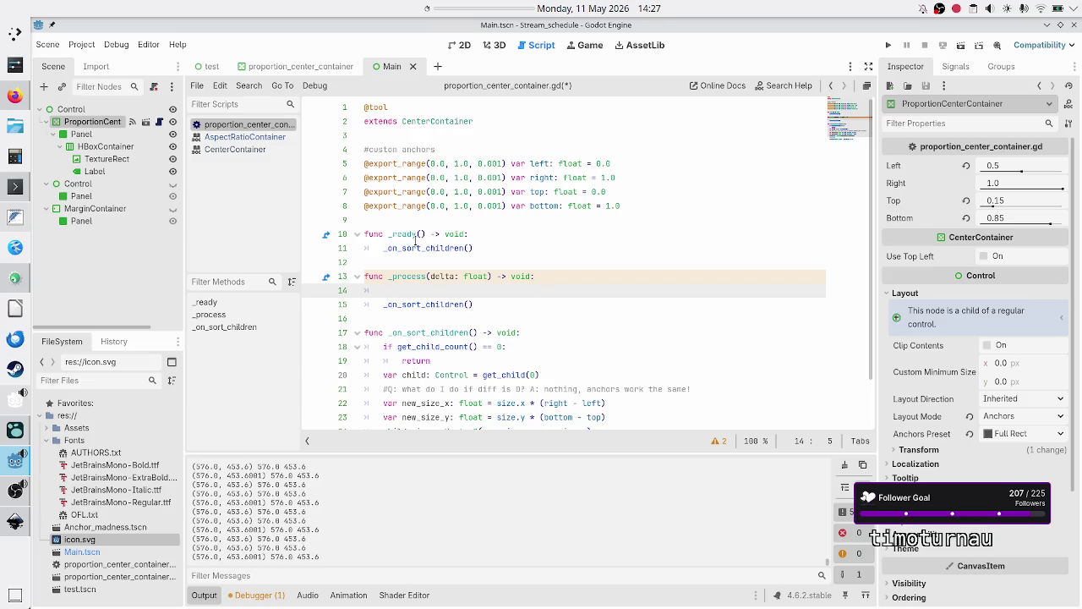
type("if editor")
key("BackSpace")
key("BackSpace")
key("BackSpace")
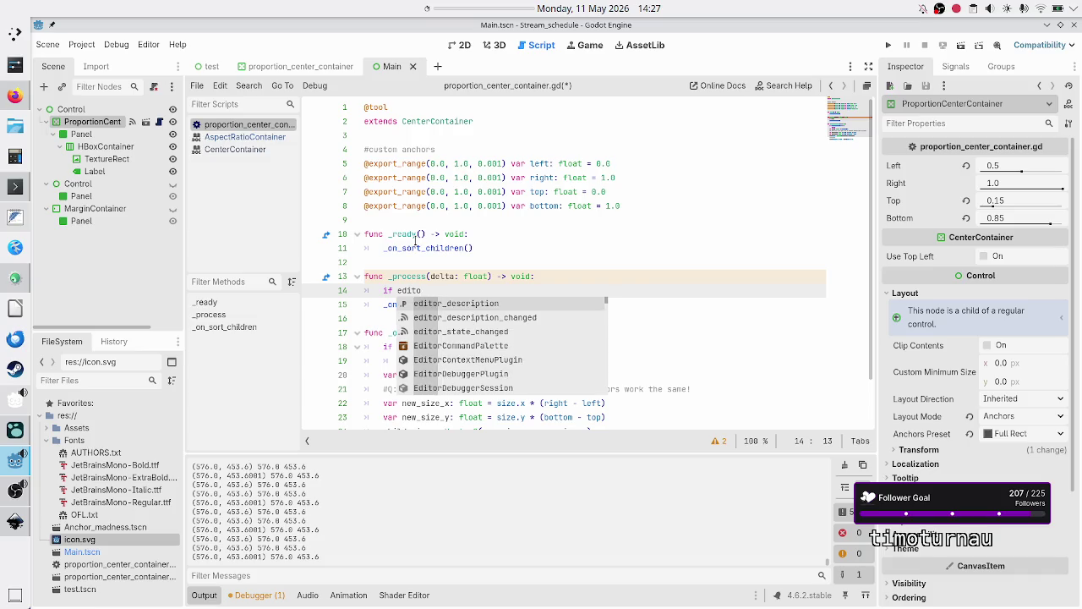
type("dit")
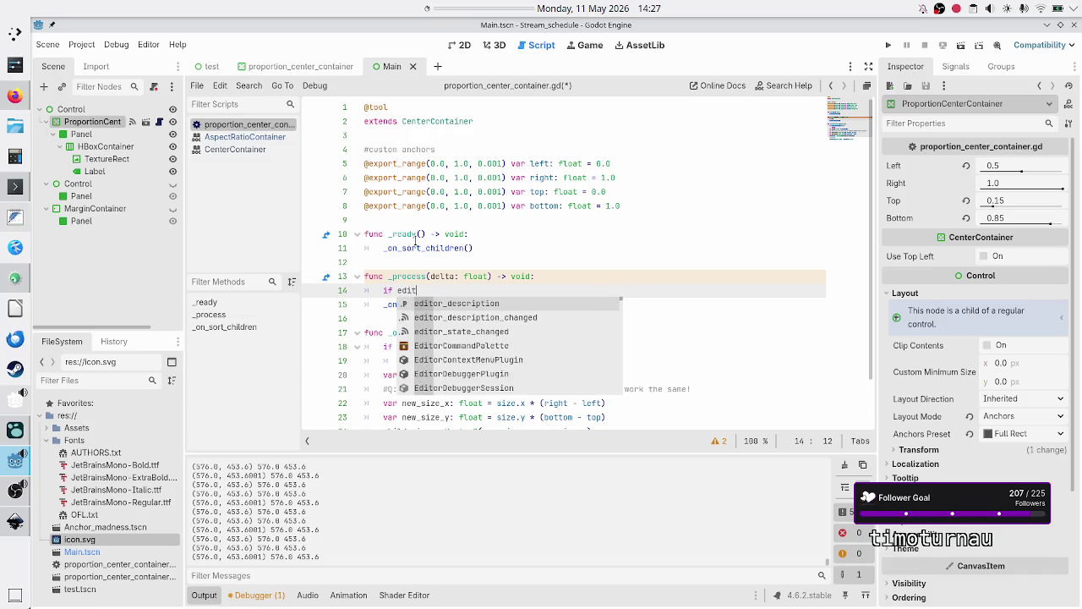
type("orm")
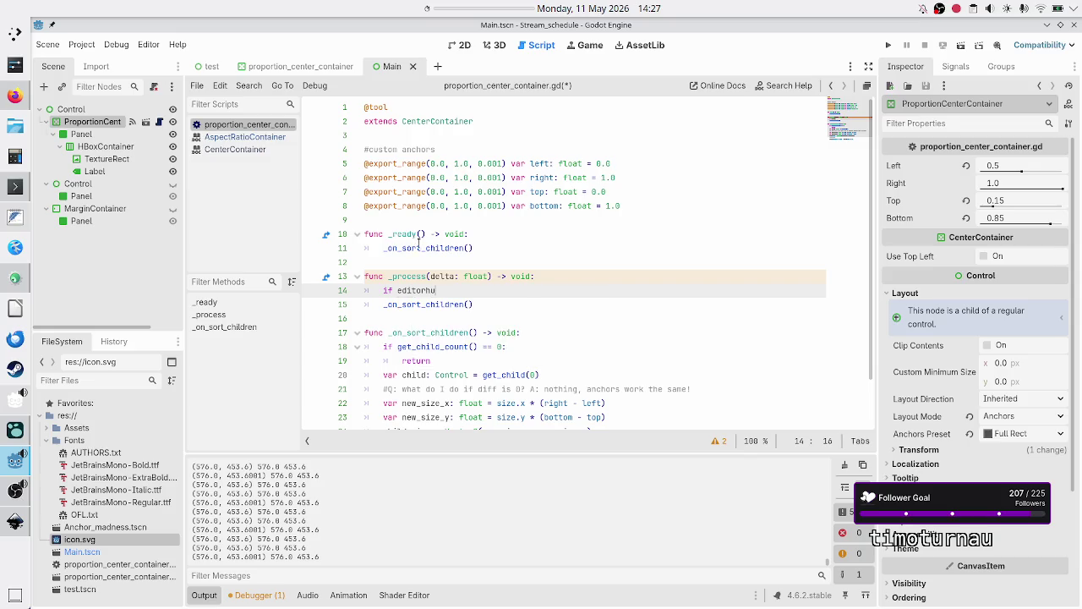
key("BackSpace")
type("hi")
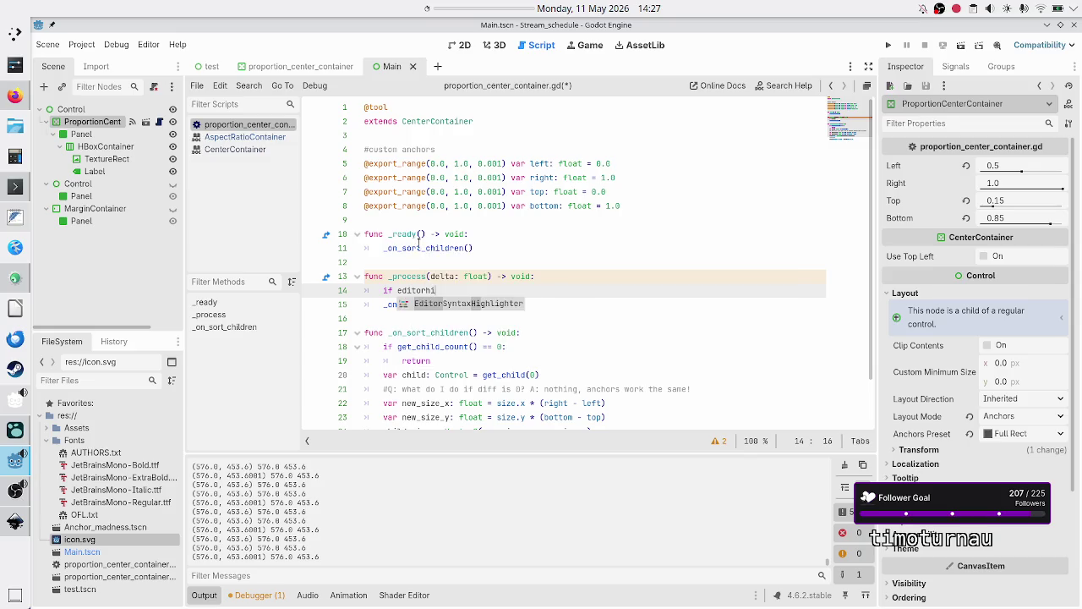
key("BackSpace")
key("BackSpace")
key("BackSpace")
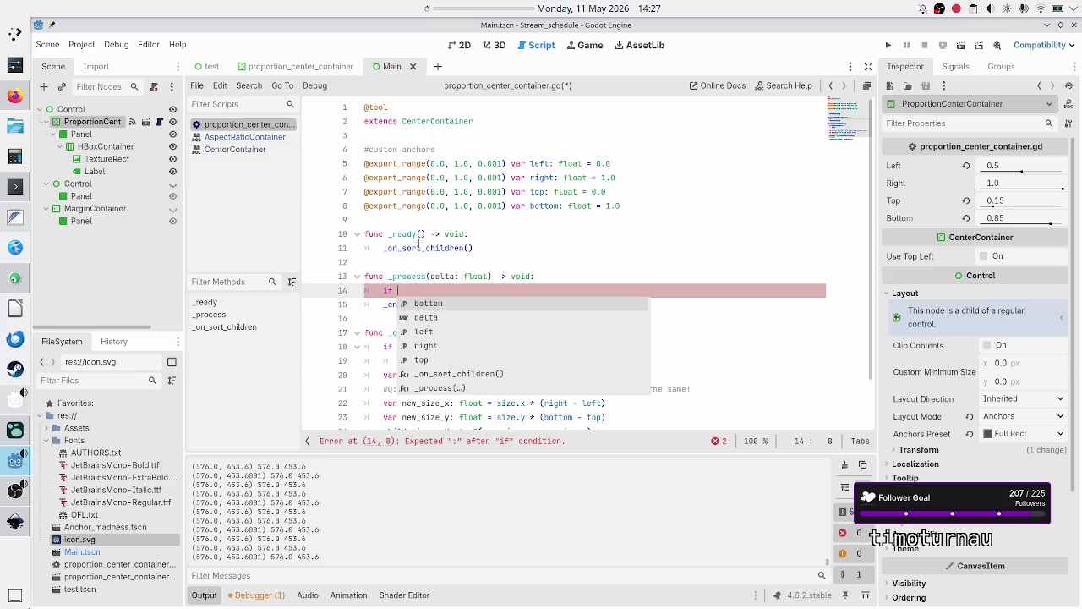
key("alt+Tab")
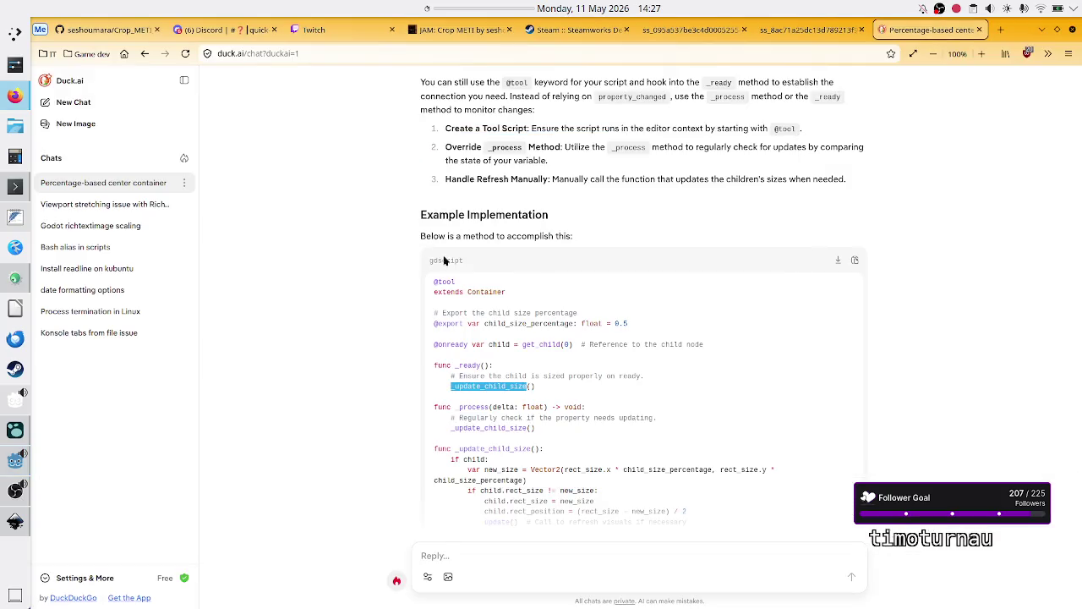
Search 'godot 4.6 check if tool runs in the editor' in a new tab, then return to Godot
left_click(1001, 32)
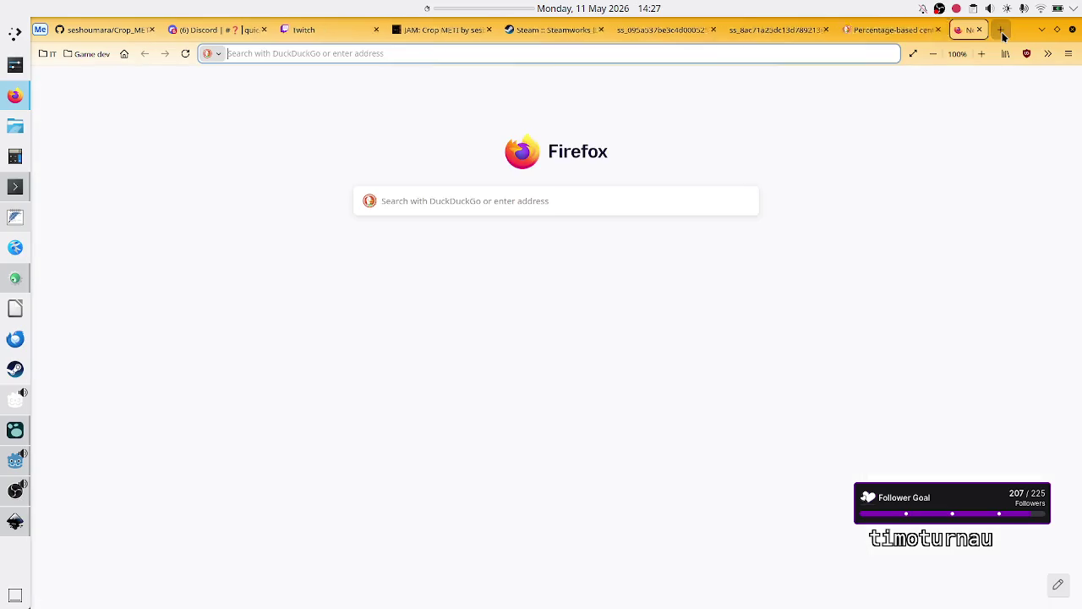
type("godot 4.6")
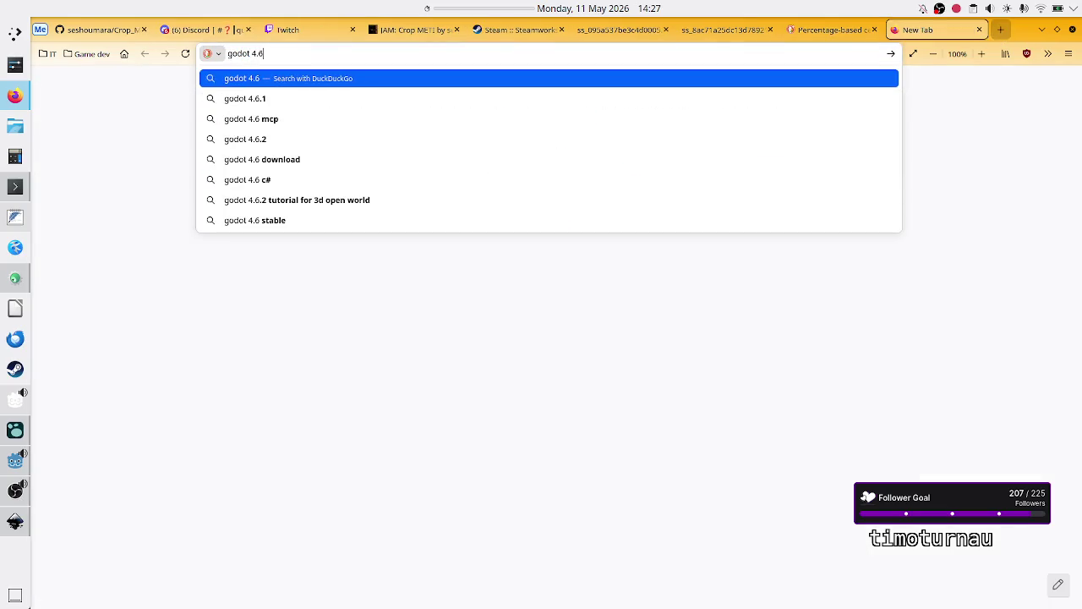
type(" check if")
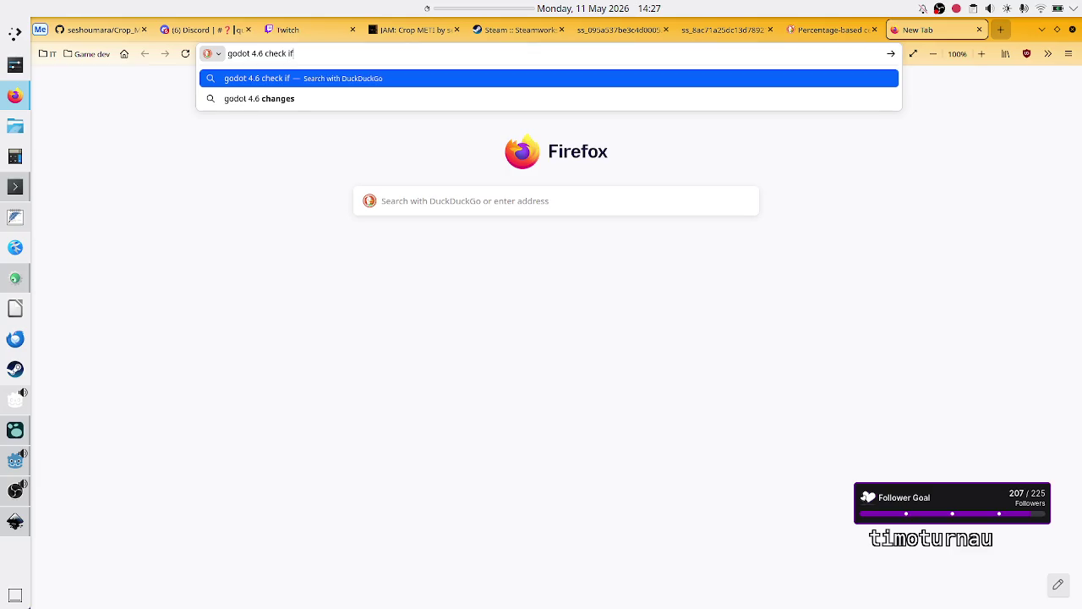
type(" tool runs ")
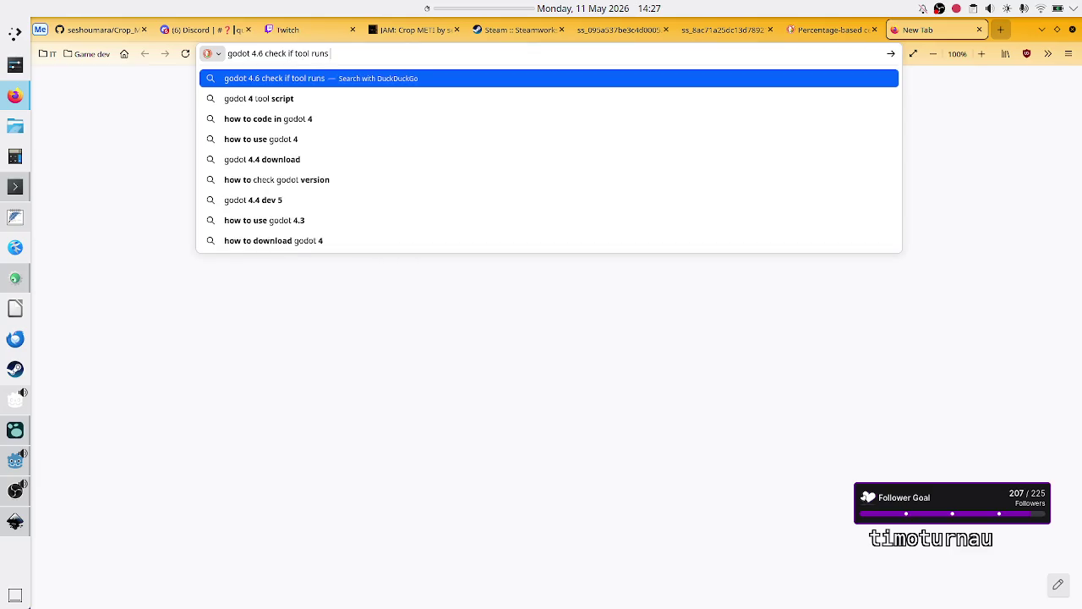
type("in the editr")
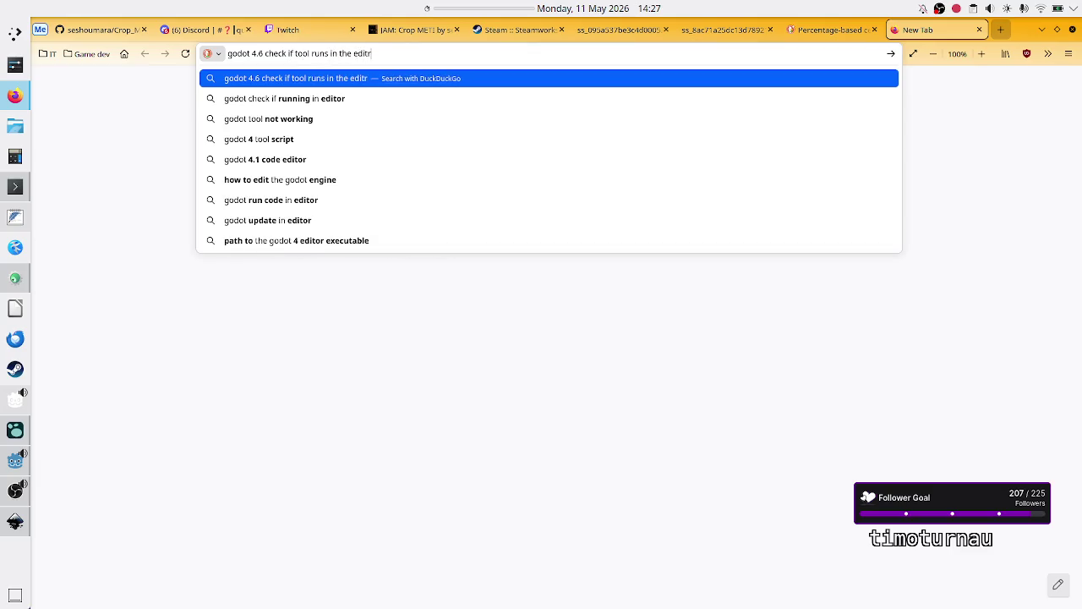
key("BackSpace")
type("or")
key("Return")
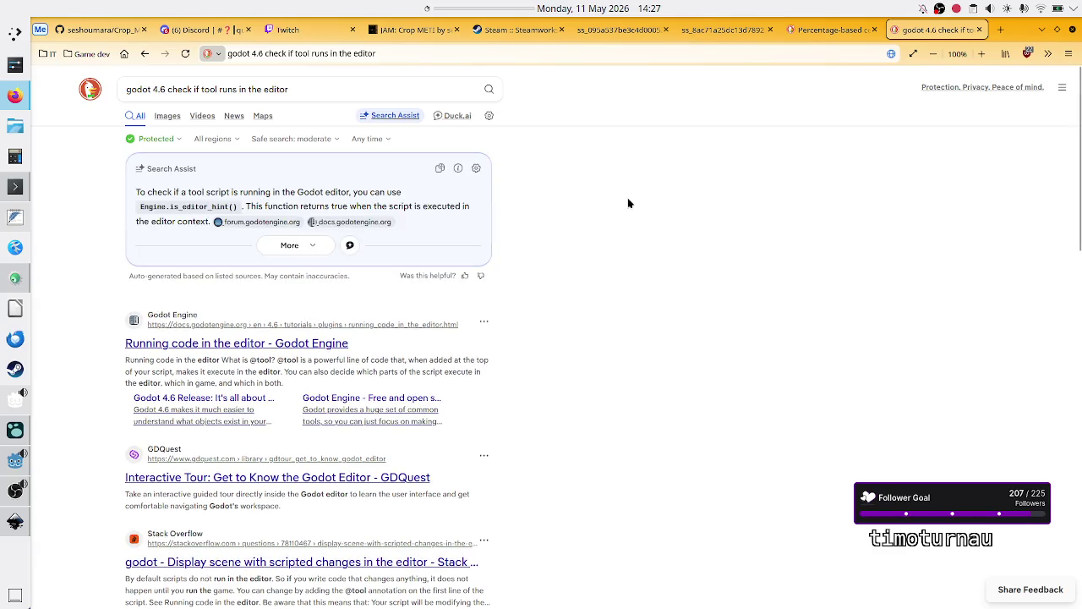
key("alt+Tab")
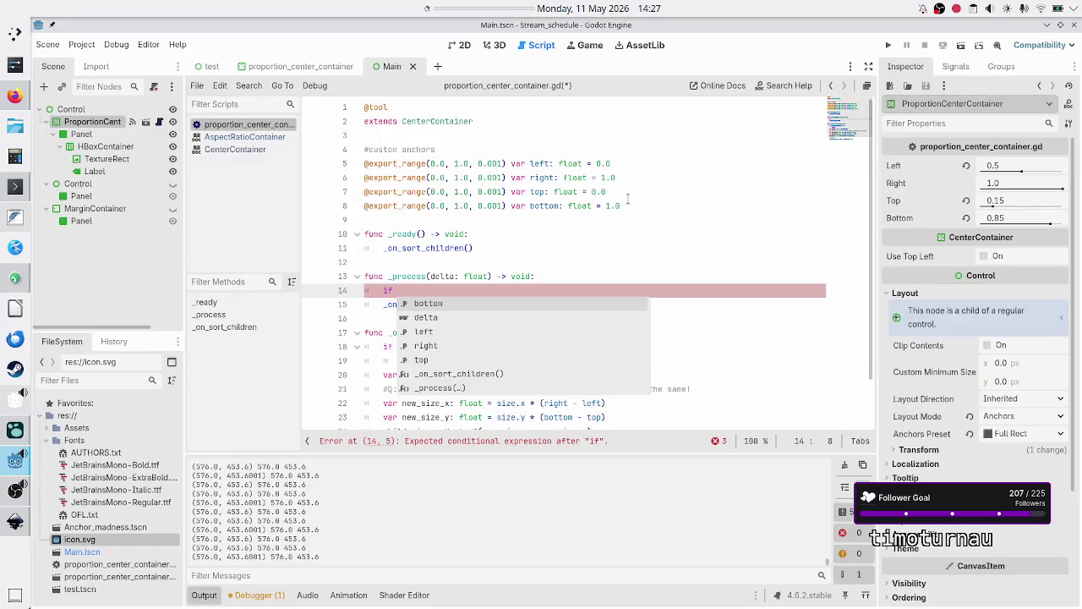
Complete line 14 as 'if Engine.is_editor_hint():', checking the search results for the method name
type("Engine.is_e")
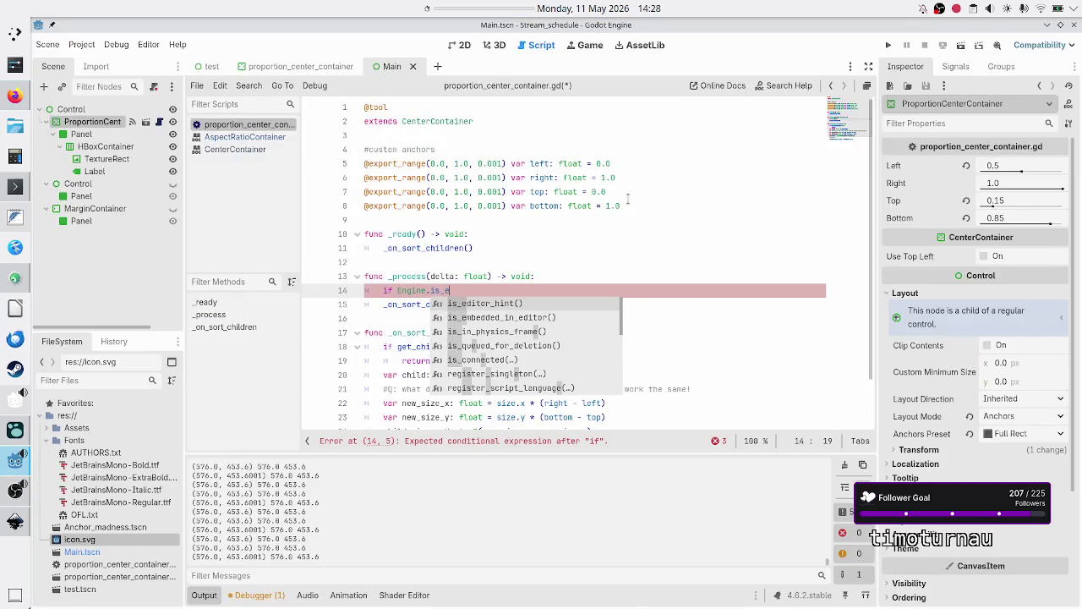
key("Return")
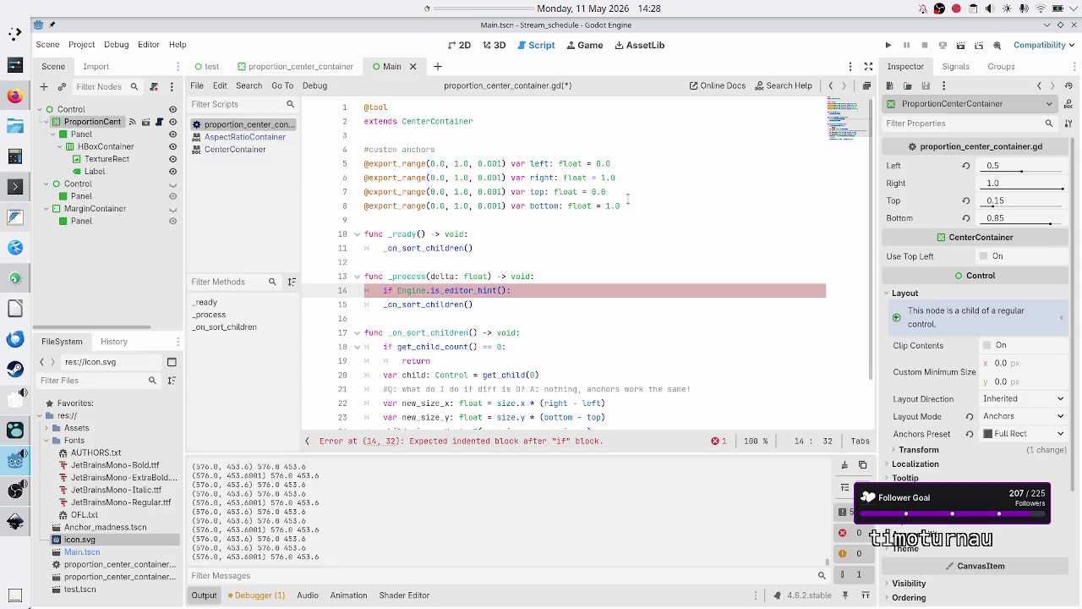
key("alt+Tab")
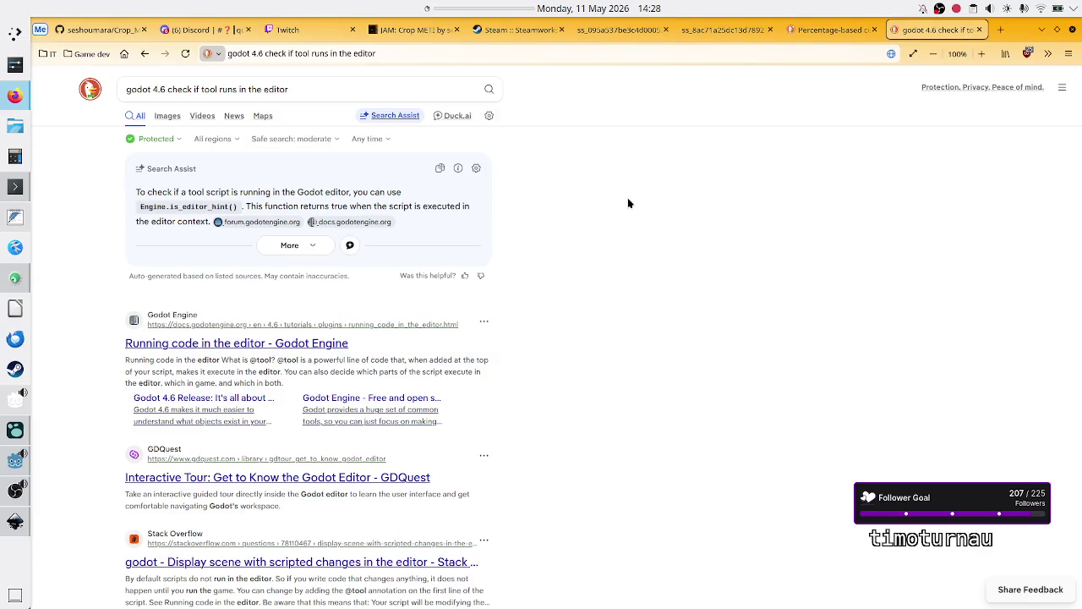
key("alt+Tab")
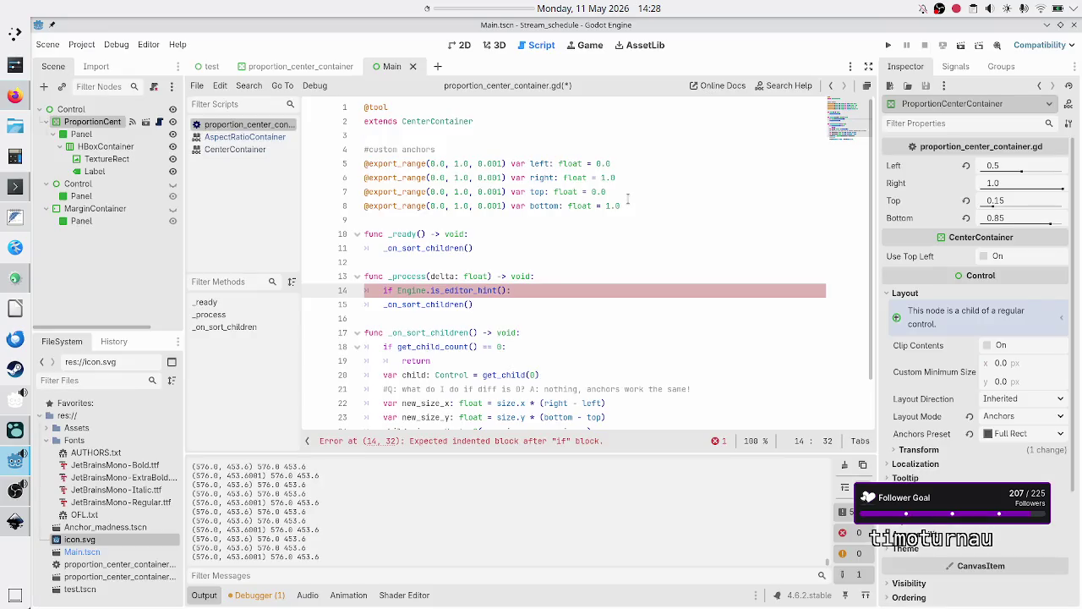
Add print("true") inside the if block, fix its syntax, save, and run the current scene
key("Return")
type("print ")
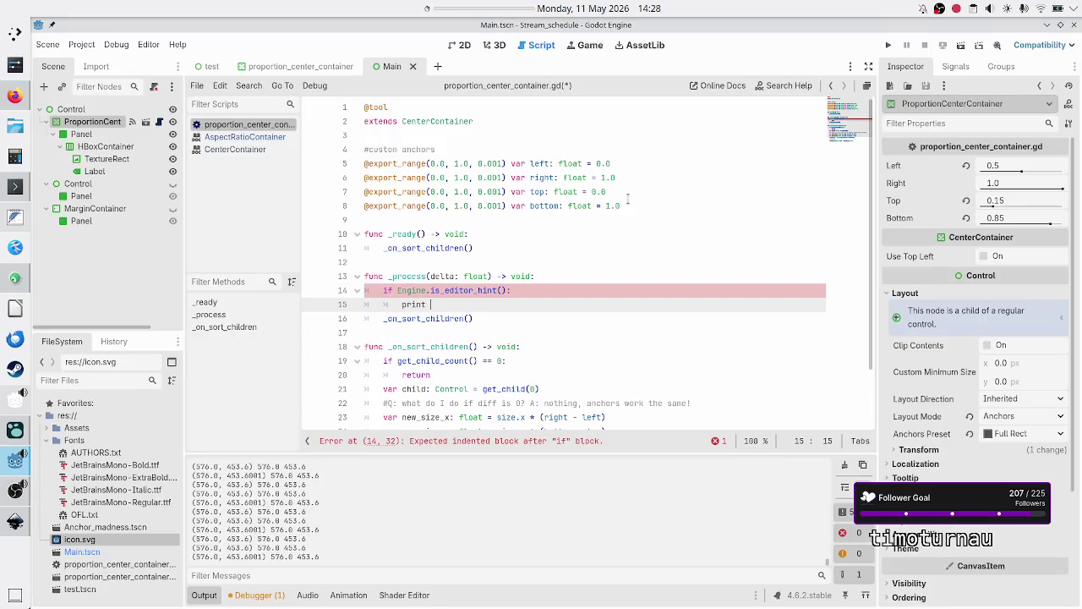
type("\"t")
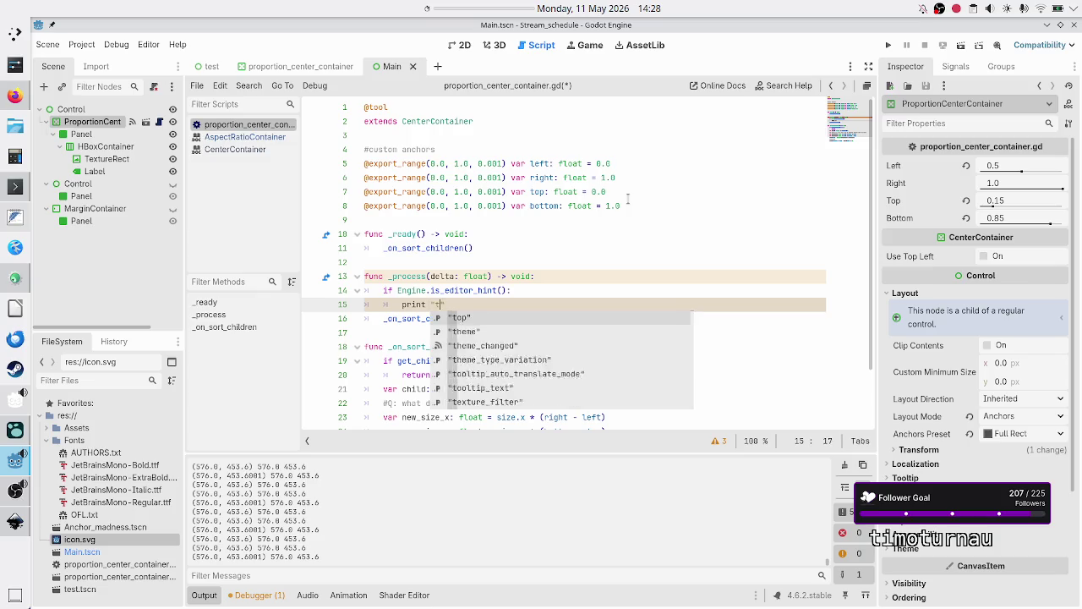
type("rue")
key("Escape")
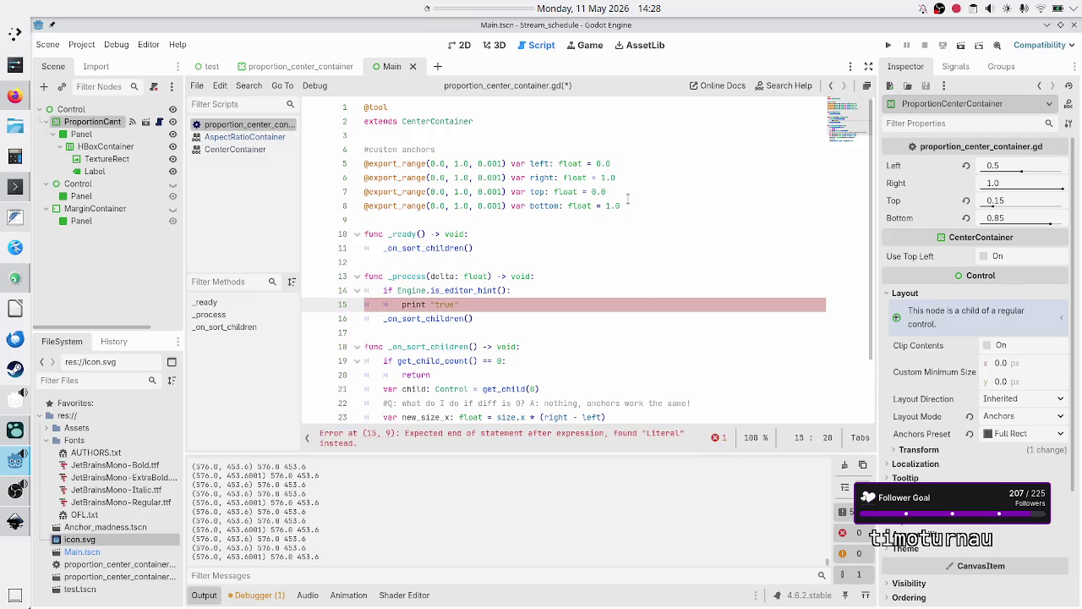
key("ctrl+s")
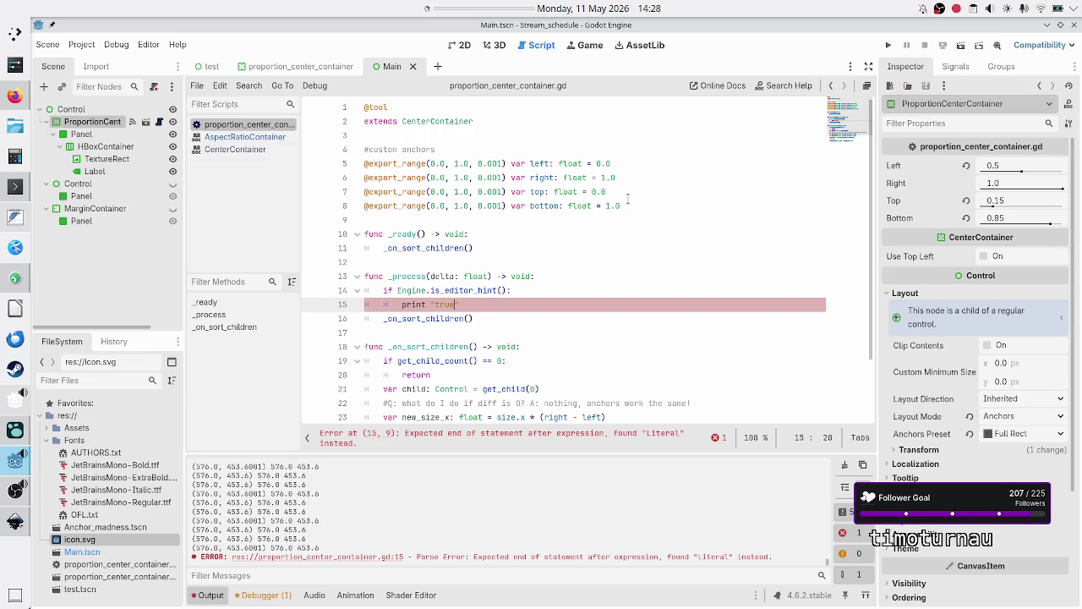
key("BackSpace")
key("BackSpace")
key("BackSpace")
type("(tru")
key("BackSpace")
key("BackSpace")
key("BackSpace")
type("\"true\"")
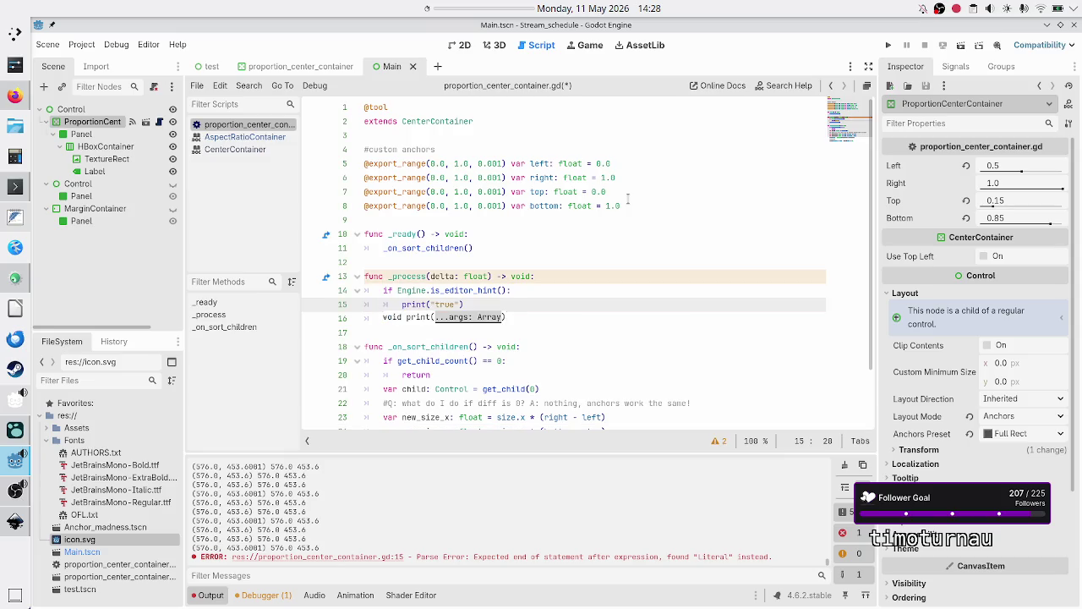
key("BackSpace")
key("ctrl+s")
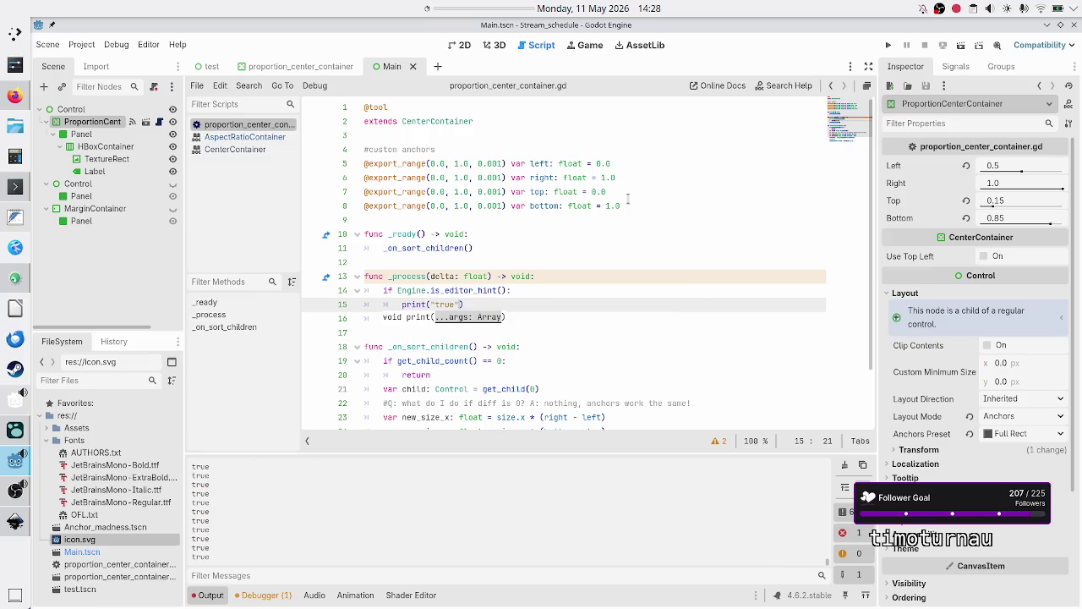
key("Home")
key("Home")
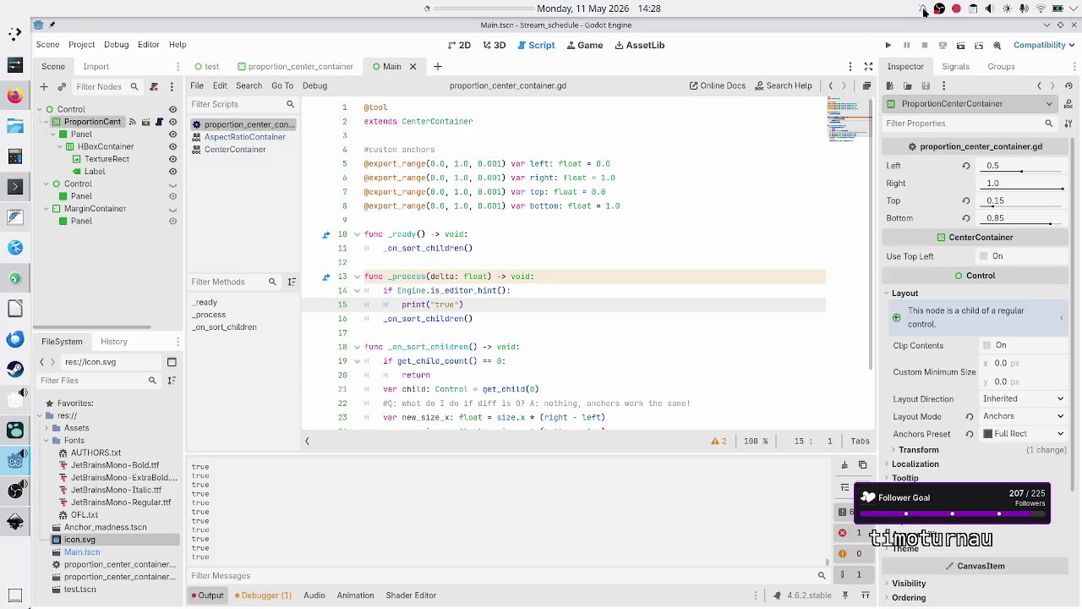
left_click(959, 51)
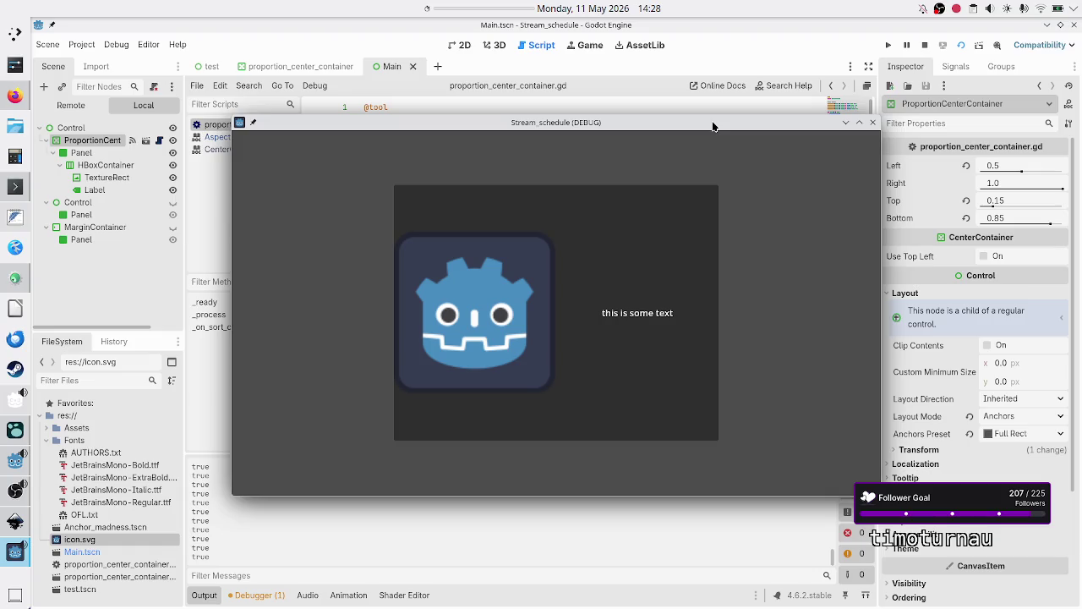
left_click_drag(713, 126, 828, 123)
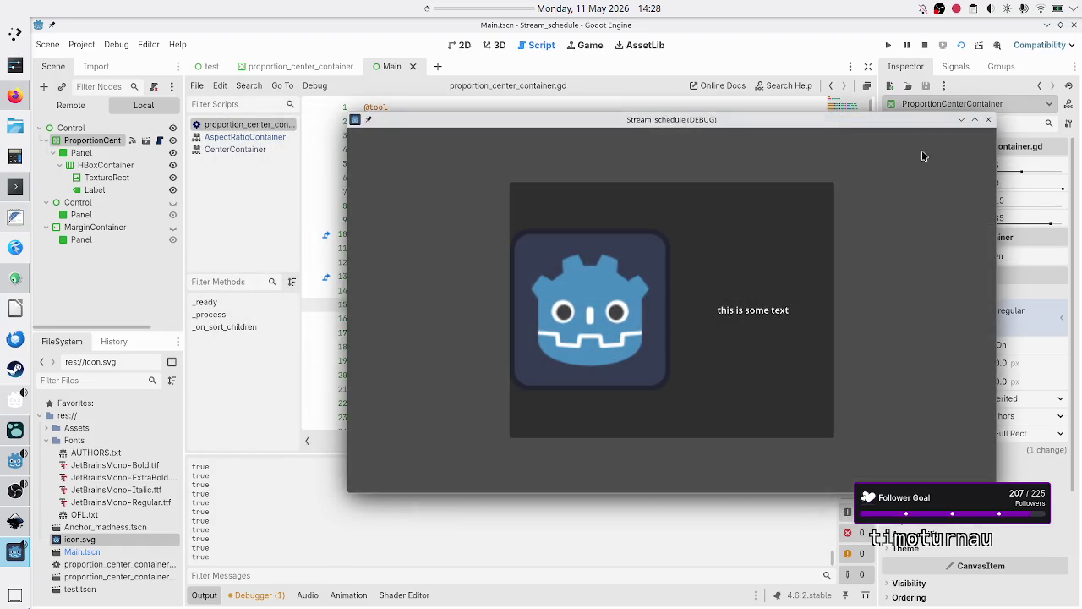
left_click(987, 120)
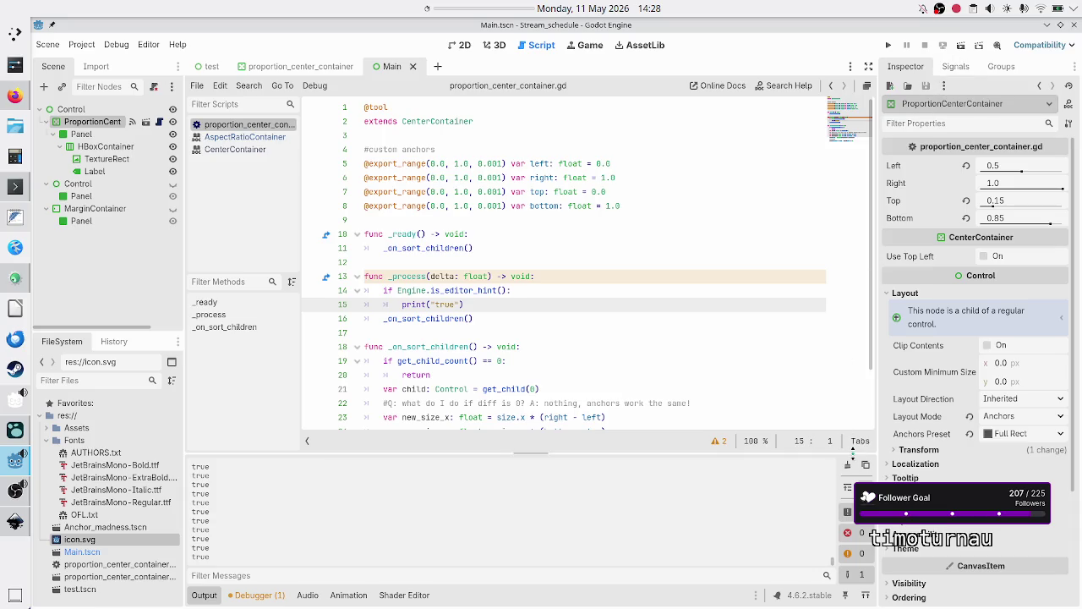
Try indenting _on_sort_children() into the if block, then restore it to its original level
left_click(522, 290)
key("Down")
key("Down")
key("Home")
key("Tab")
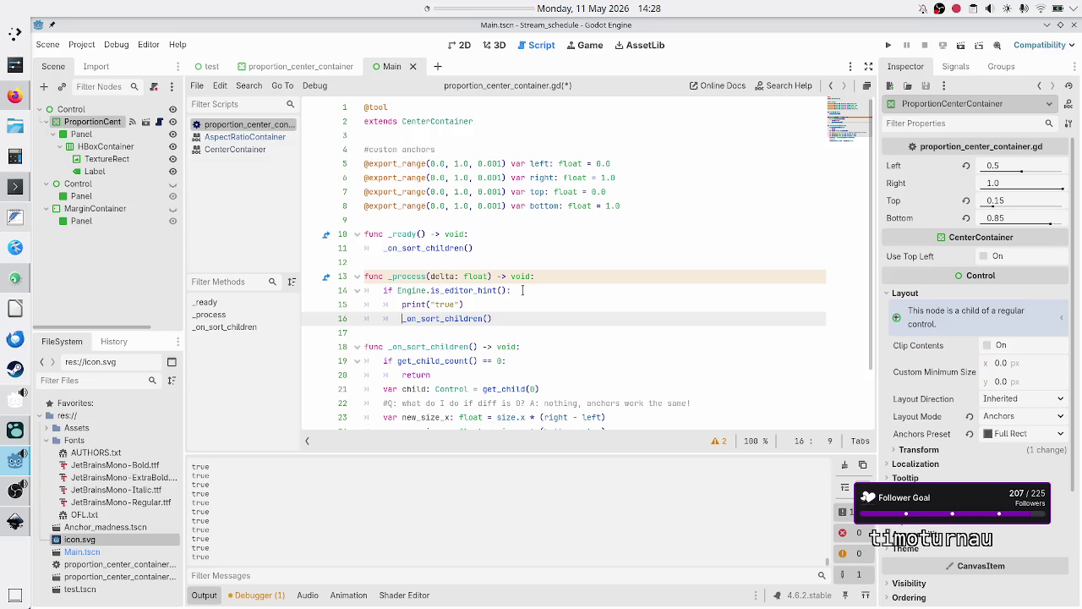
key("BackSpace")
Replace print("true") on line 15 with pass and save the script
key("Up")
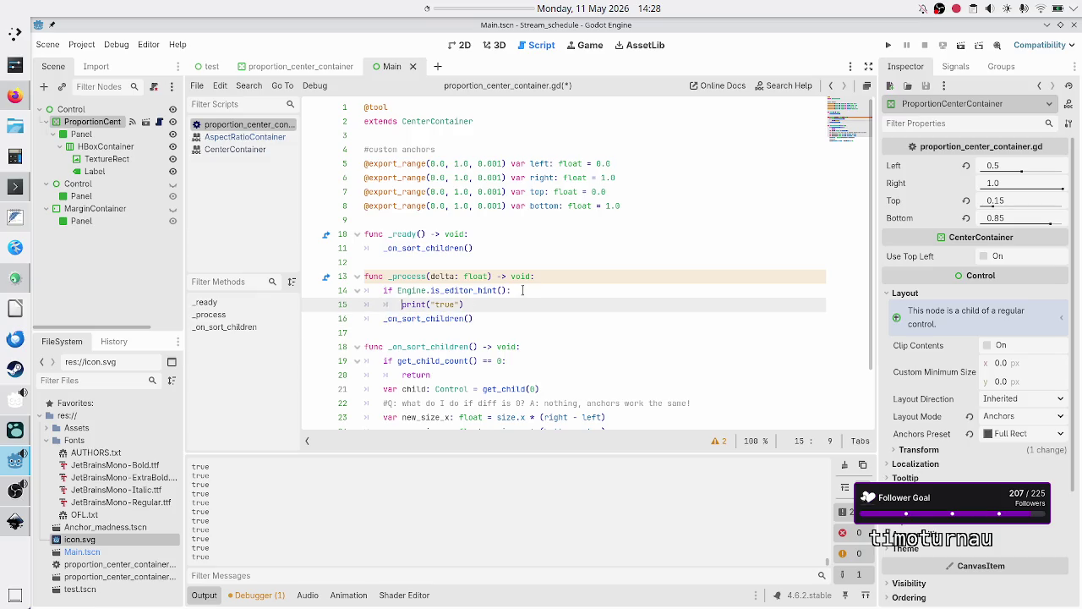
key("shift+End")
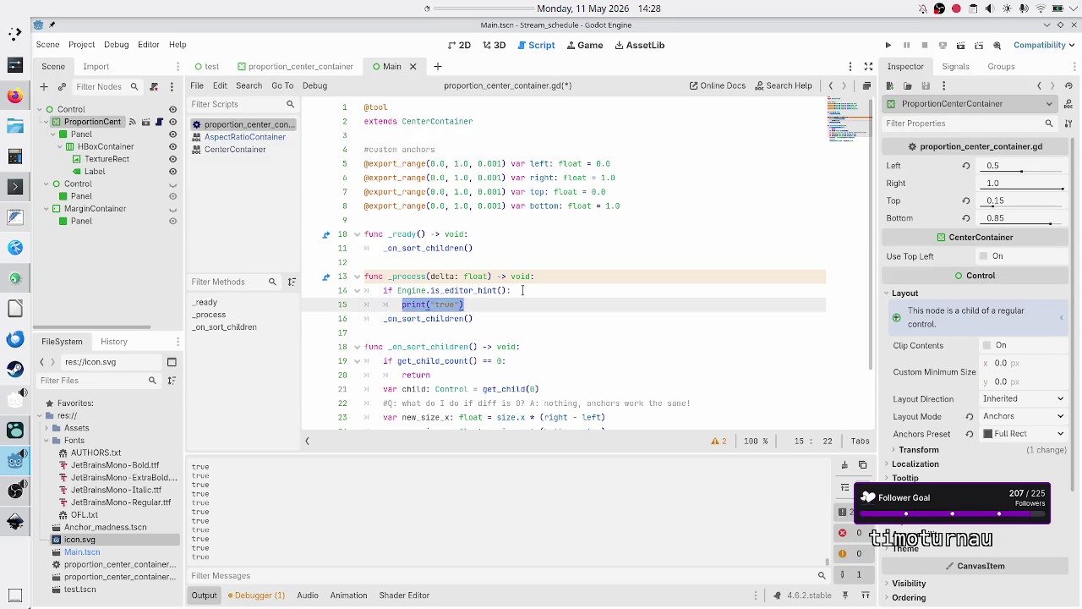
key("BackSpace")
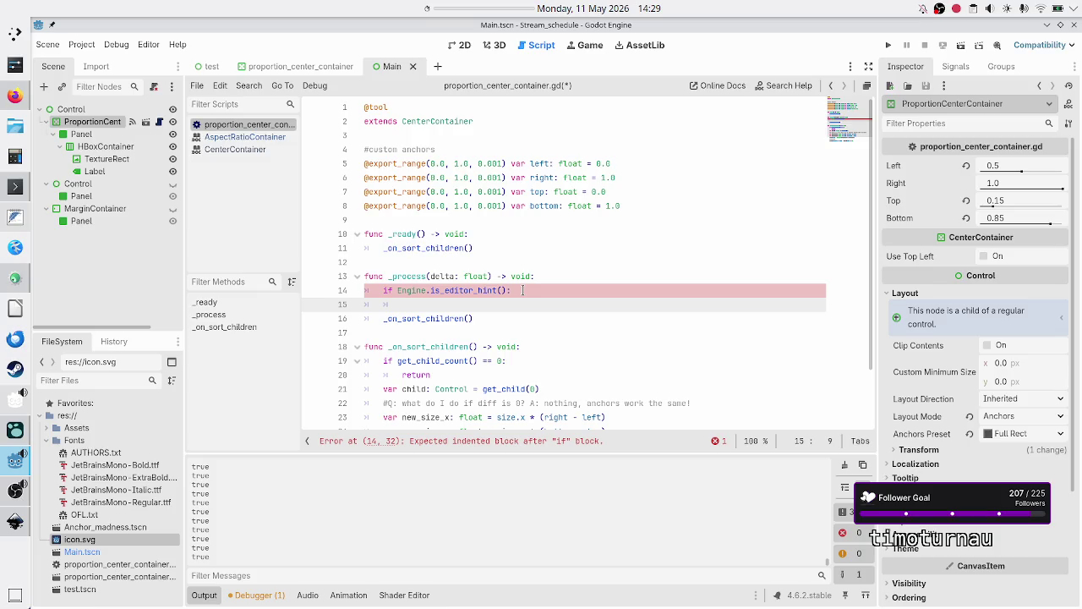
type("pass")
key("ctrl+s")
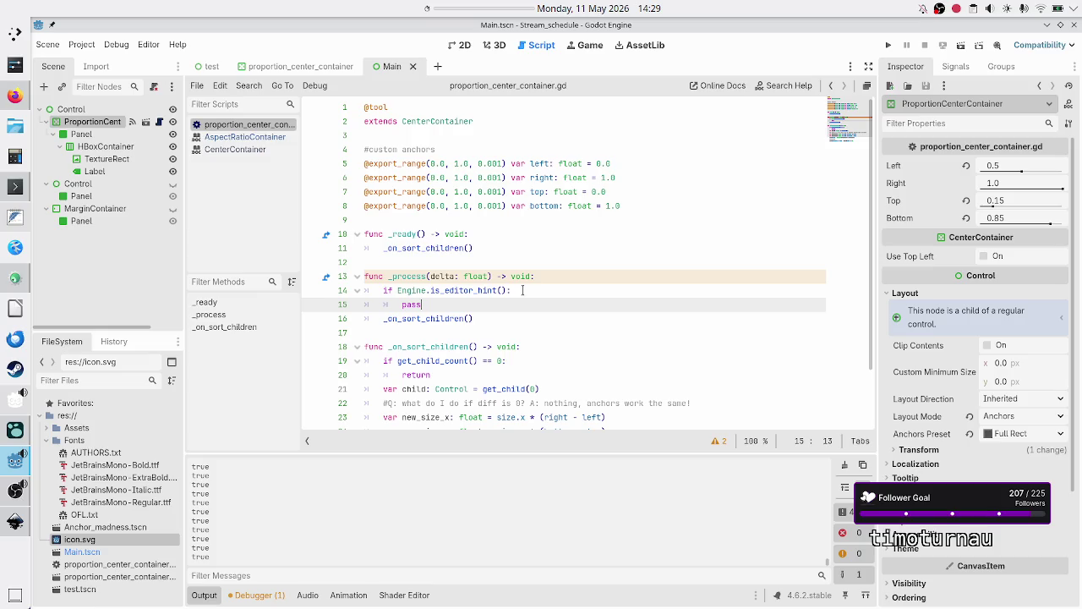
key("alt+Tab")
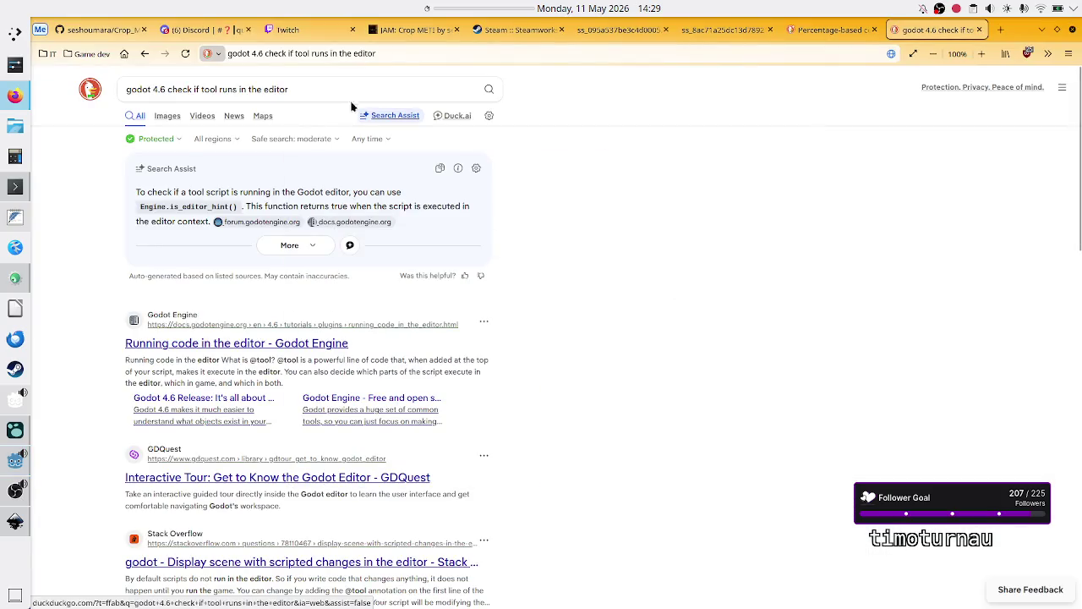
Change the DuckDuckGo query to 'godot 4.6 _process run not every frame' and search it
left_click(316, 88)
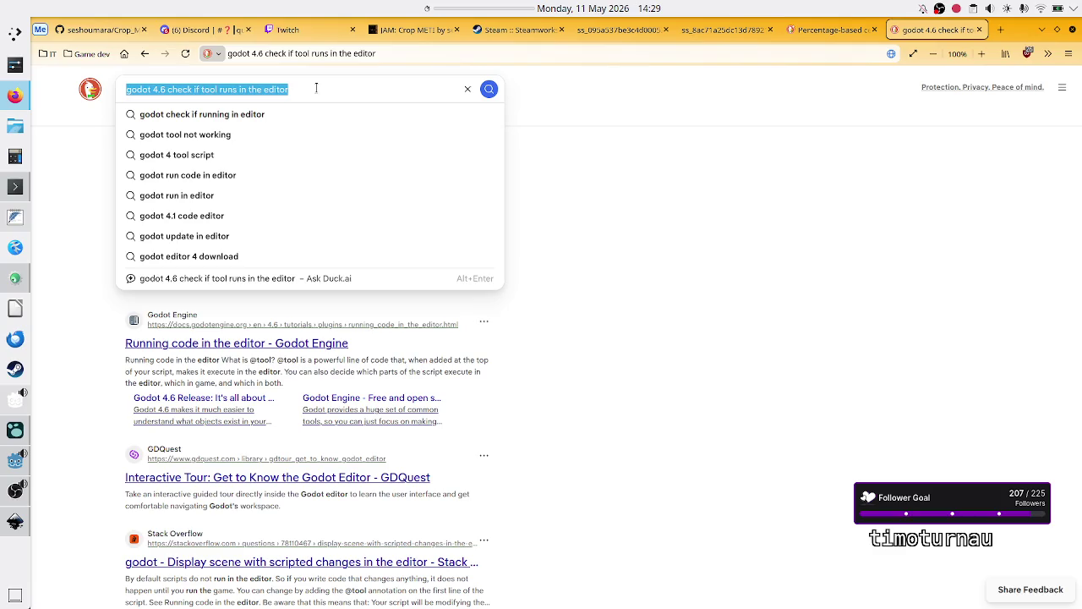
left_click(315, 88)
key("BackSpace")
key("BackSpace")
key("BackSpace")
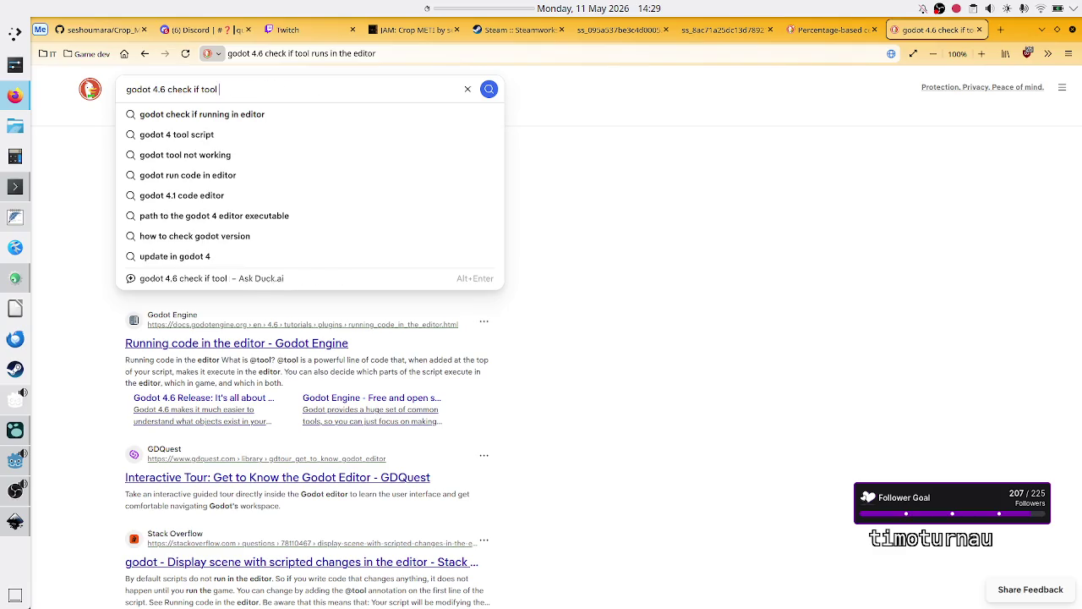
key("BackSpace")
key("BackSpace")
key("BackSpace")
type("_")
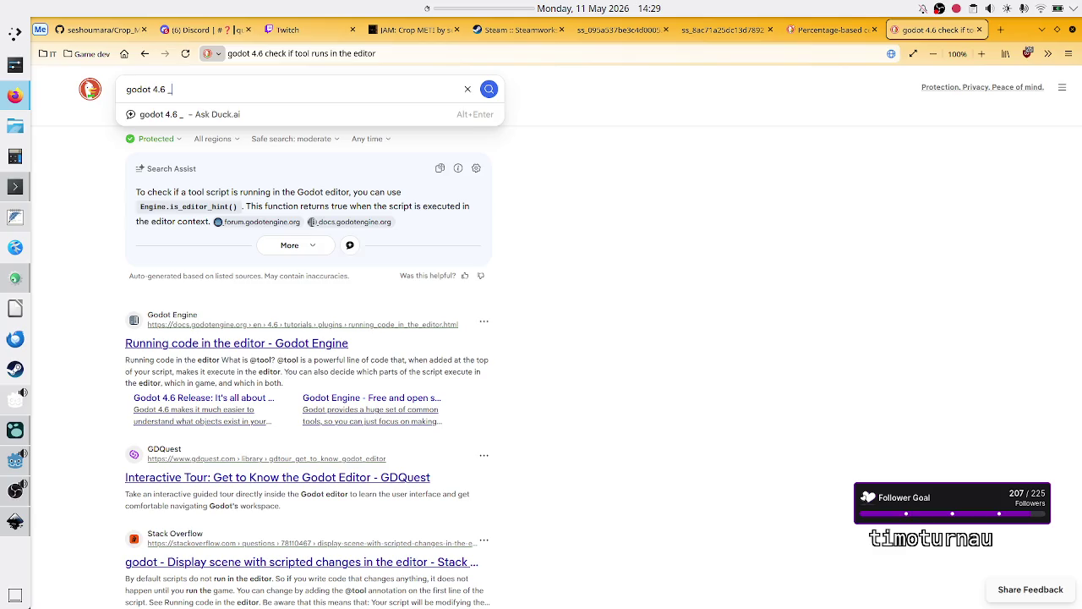
type("process")
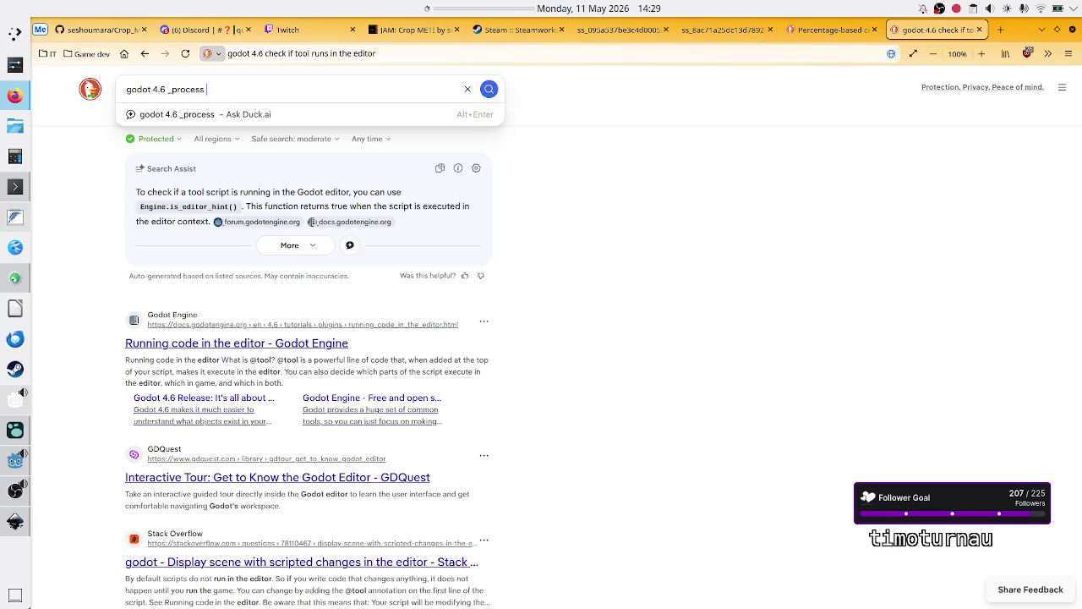
type(" print only")
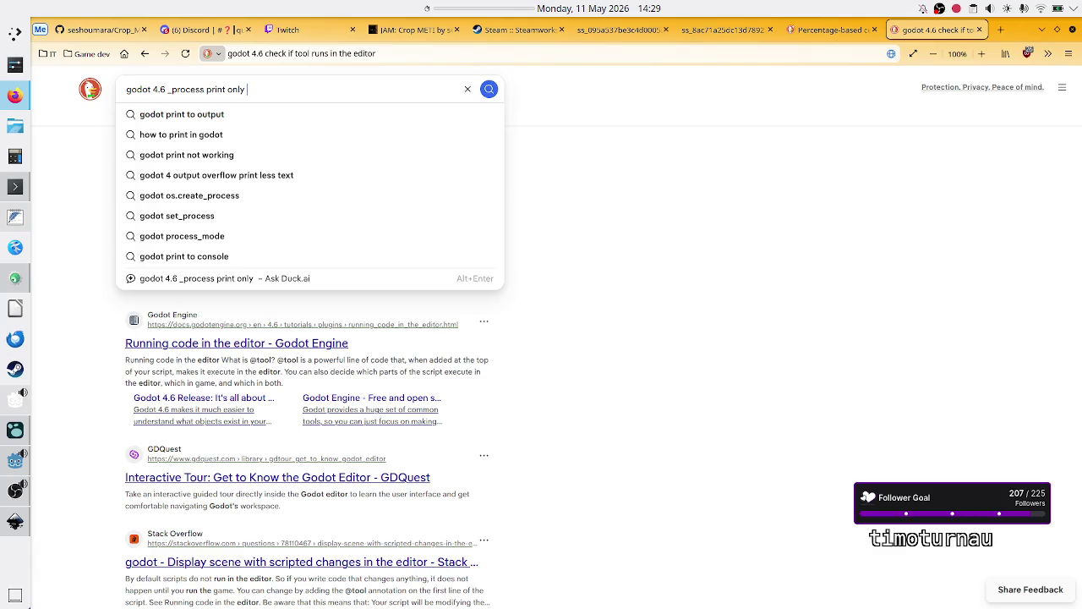
key("BackSpace")
key("BackSpace")
key("BackSpace")
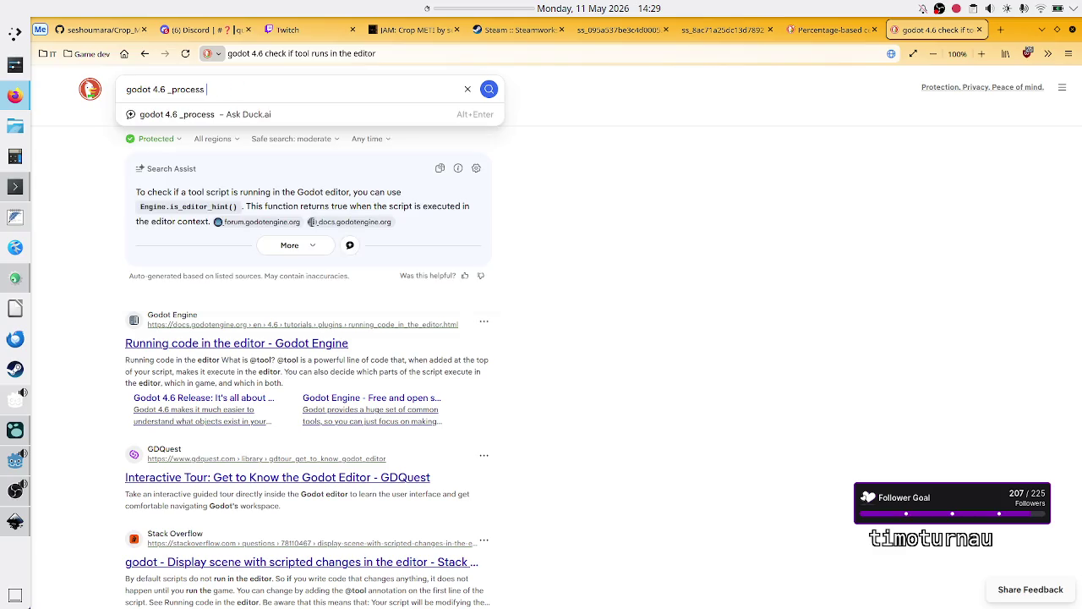
type("run no")
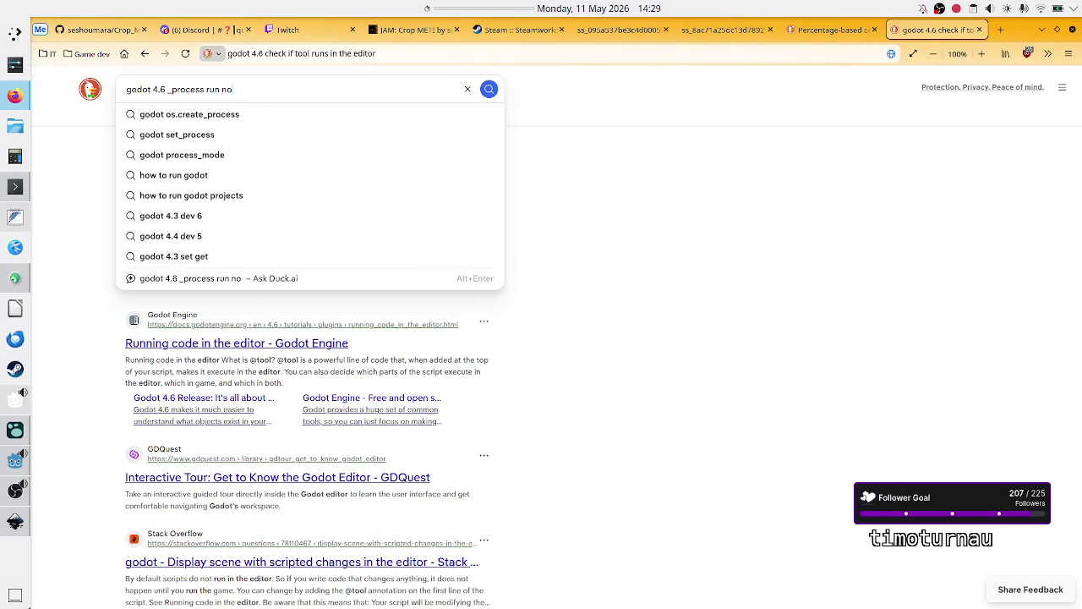
type("t every f")
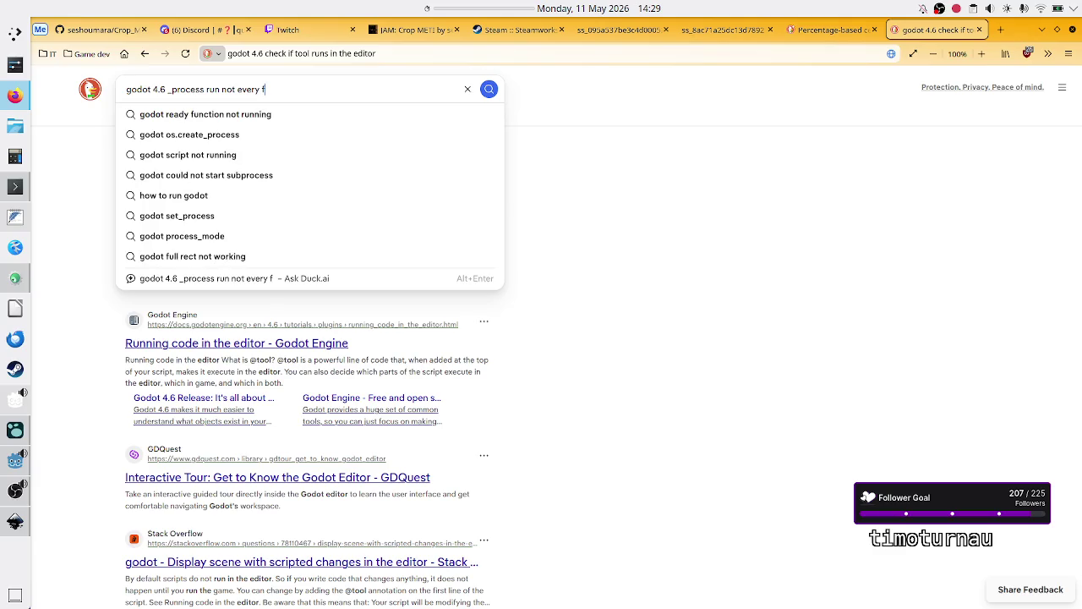
type("rame")
key("Return")
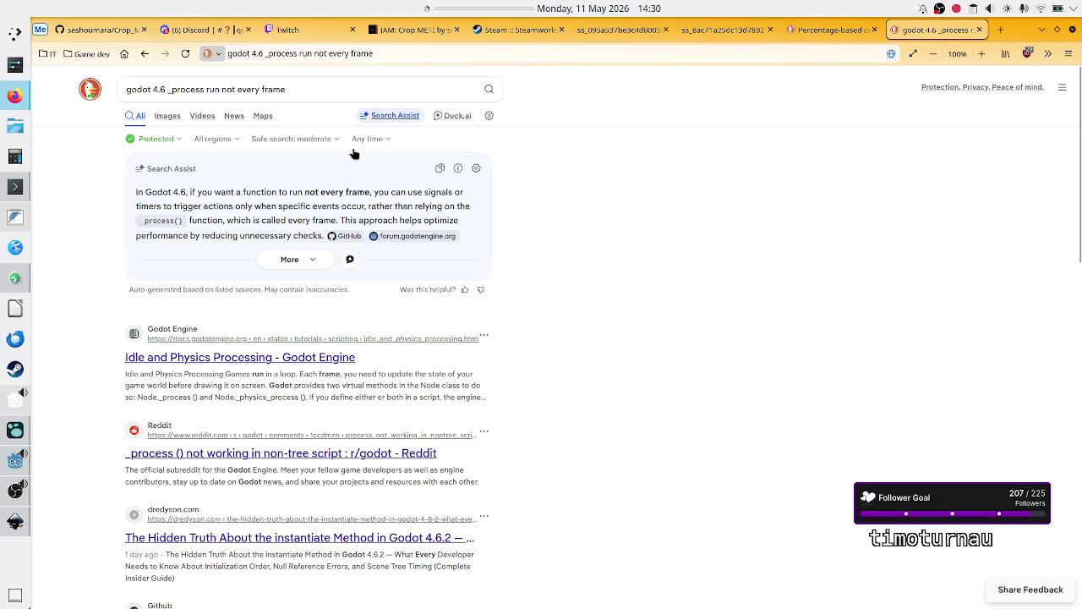
Highlight key phrases in the Search Assist answer, such as _process(), 'every frame' and 'when specific events occur'
left_click_drag(306, 194, 353, 208)
left_click(353, 208)
mouse_move(169, 192)
left_mouse_down()
mouse_move(136, 193)
mouse_move(302, 192)
left_mouse_up()
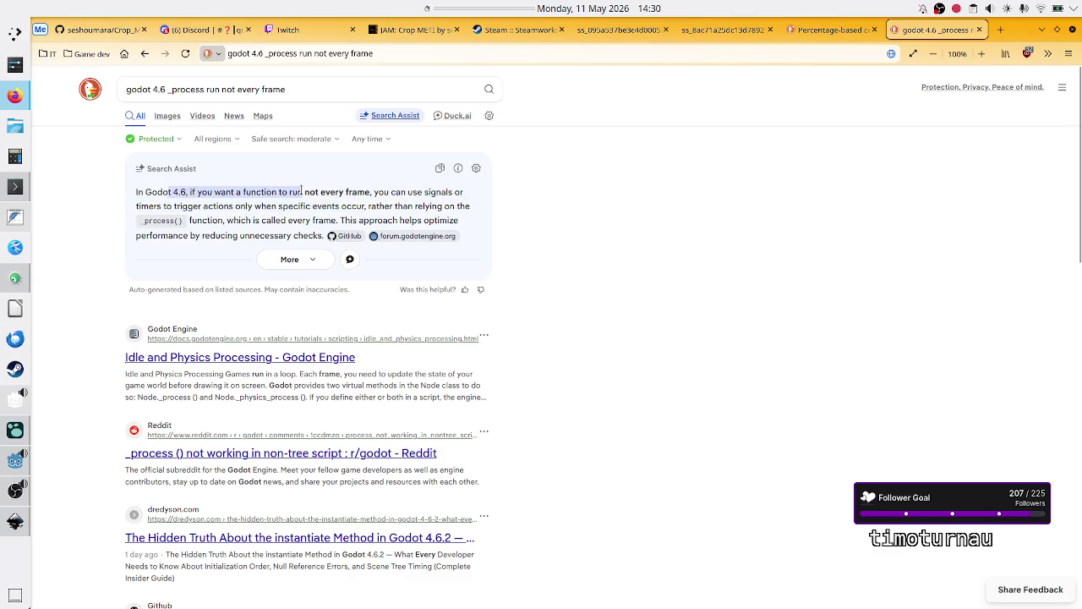
left_click(302, 192)
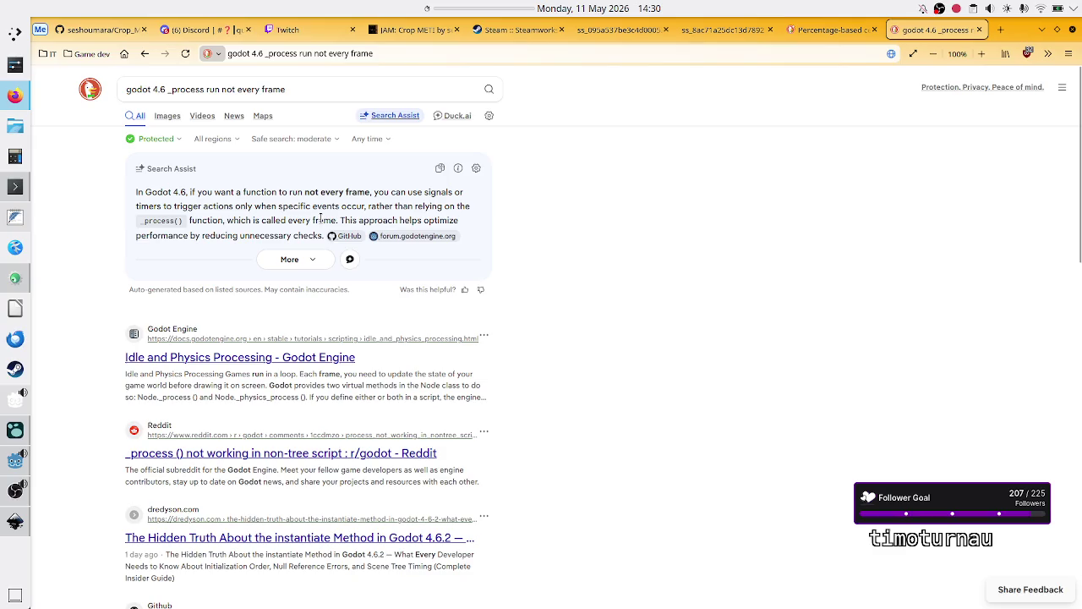
left_click_drag(288, 220, 336, 215)
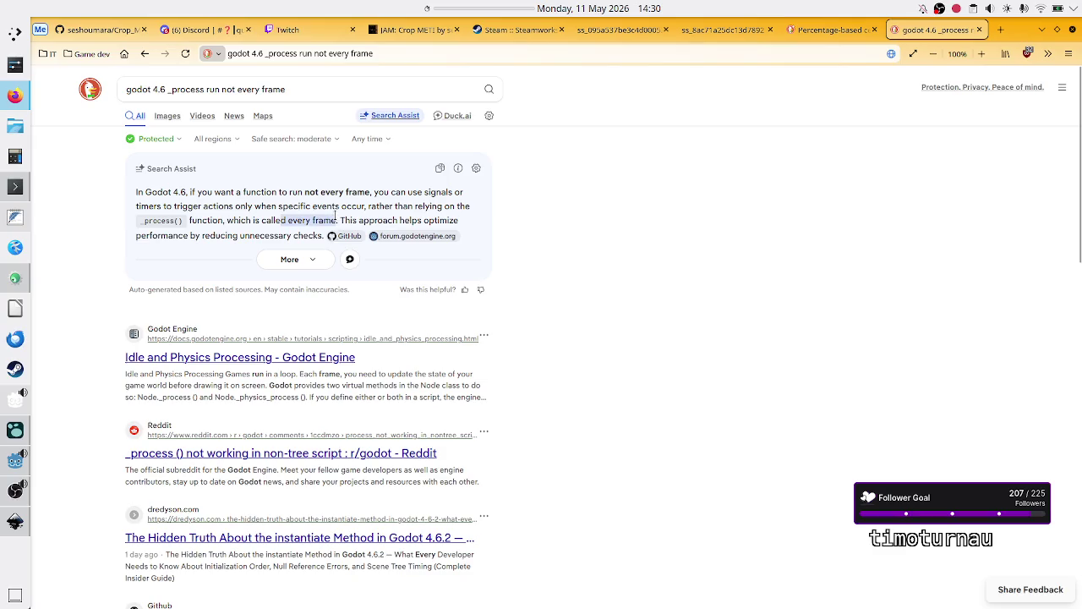
left_click(336, 218)
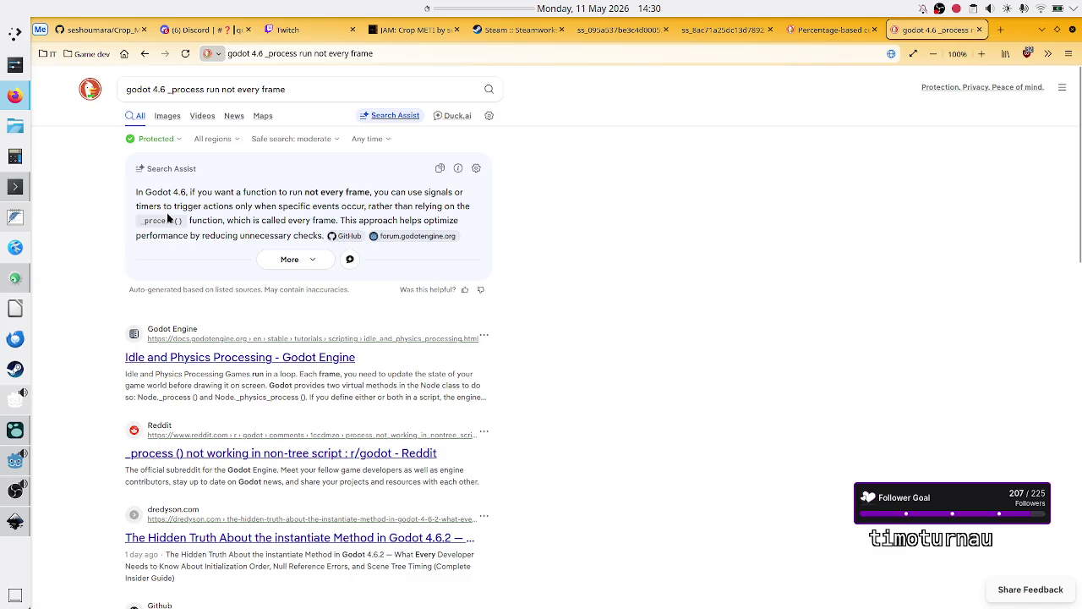
left_click_drag(141, 220, 163, 220)
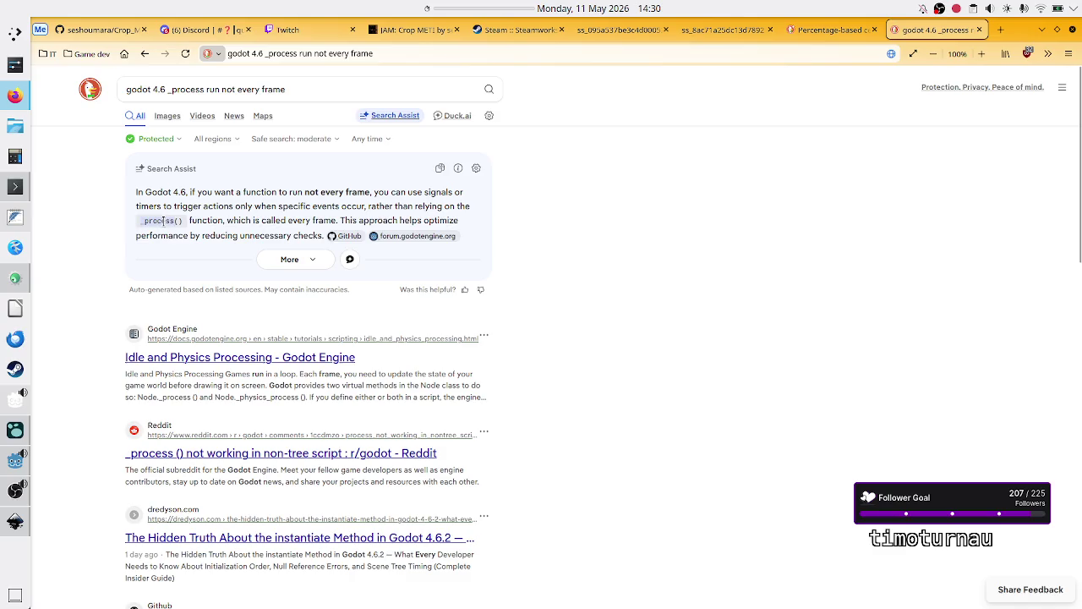
left_click_drag(318, 207, 385, 207)
left_click(383, 208)
left_click_drag(253, 206, 351, 209)
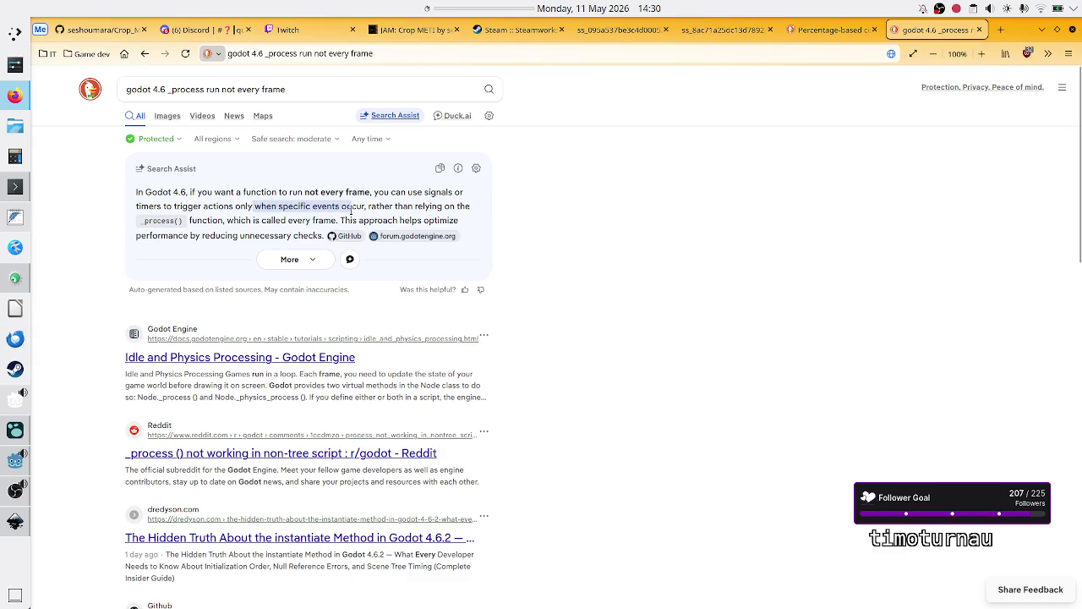
left_click(351, 209)
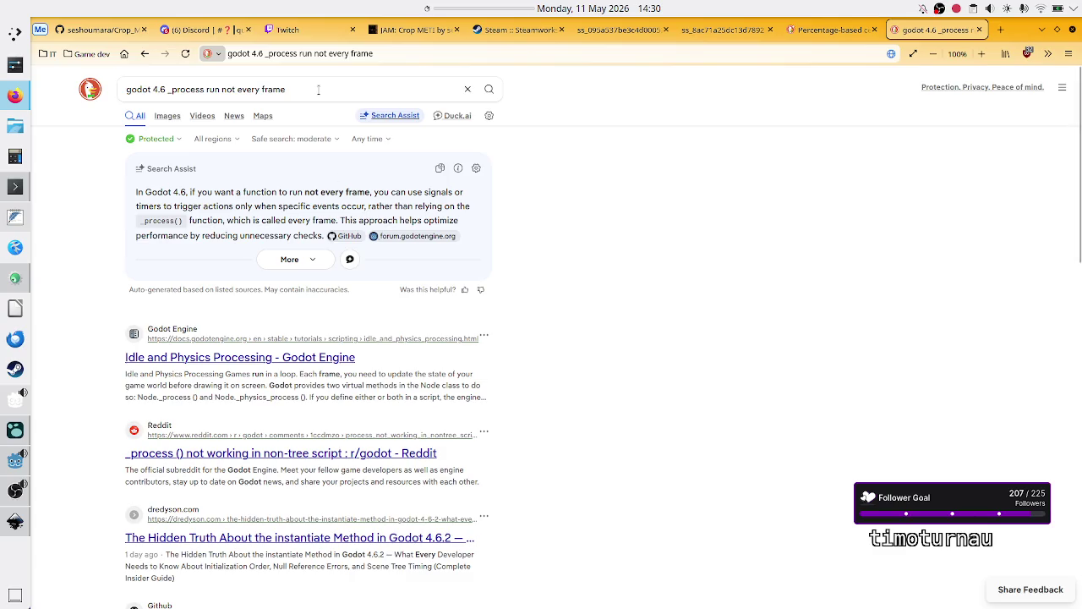
double_click(317, 90)
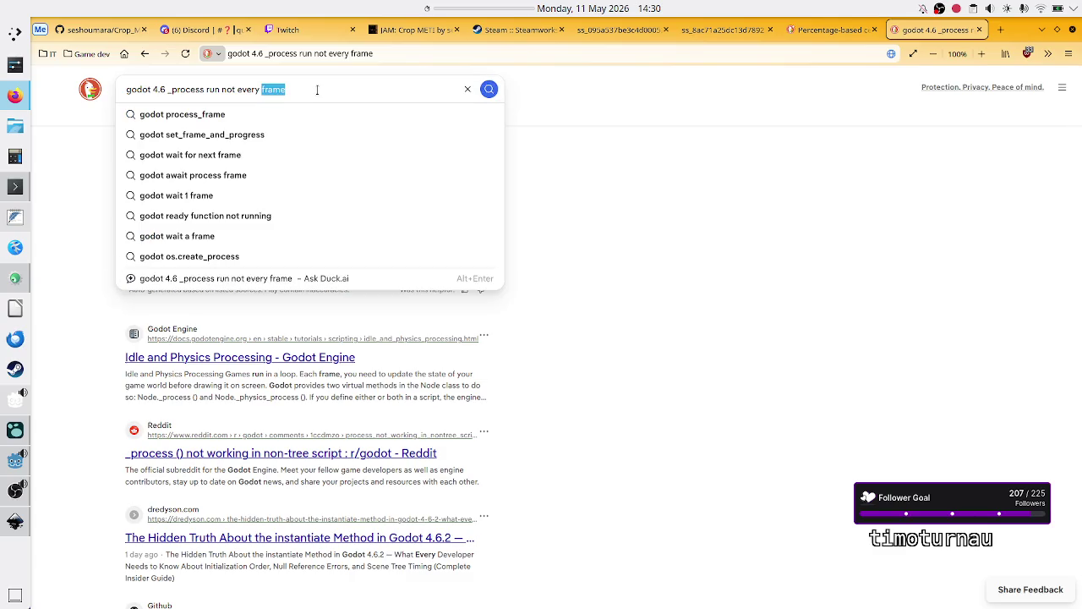
left_click(317, 90)
Open a new browser tab and start a search with 'godot 4.6'
left_click(997, 30)
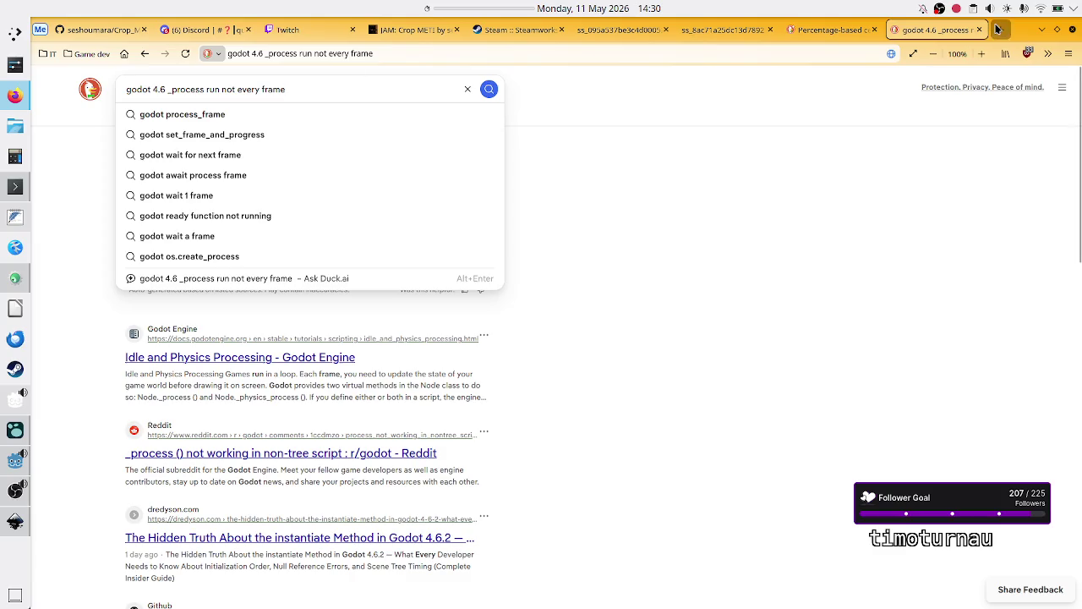
left_click(538, 191)
type("god")
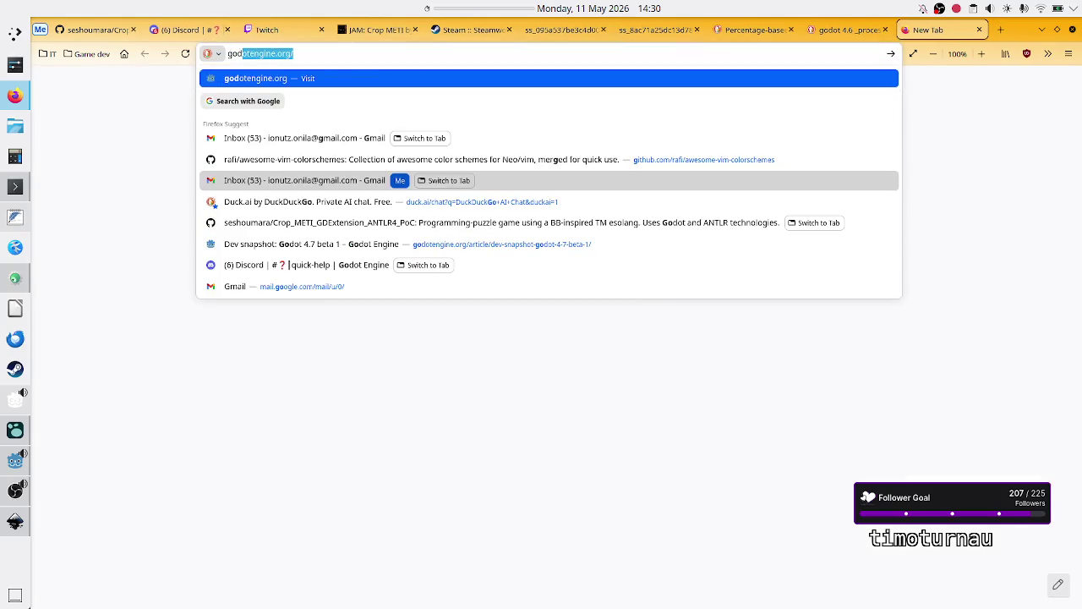
type("ot 4.6")
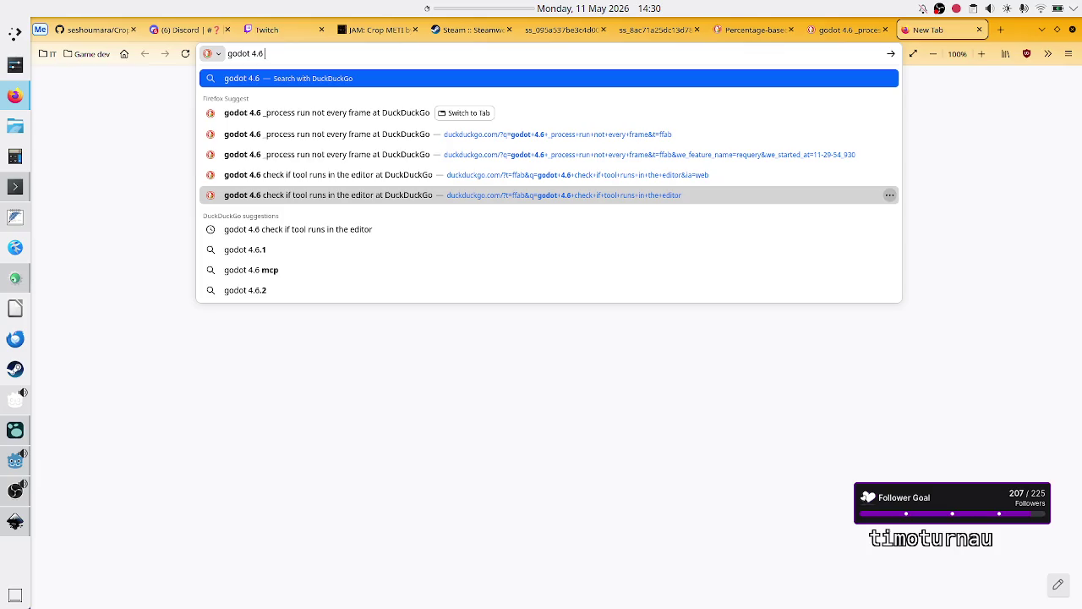
Finish the query with 'is there a signal triggered when chaning the value of an export variable?' and submit it
type("is")
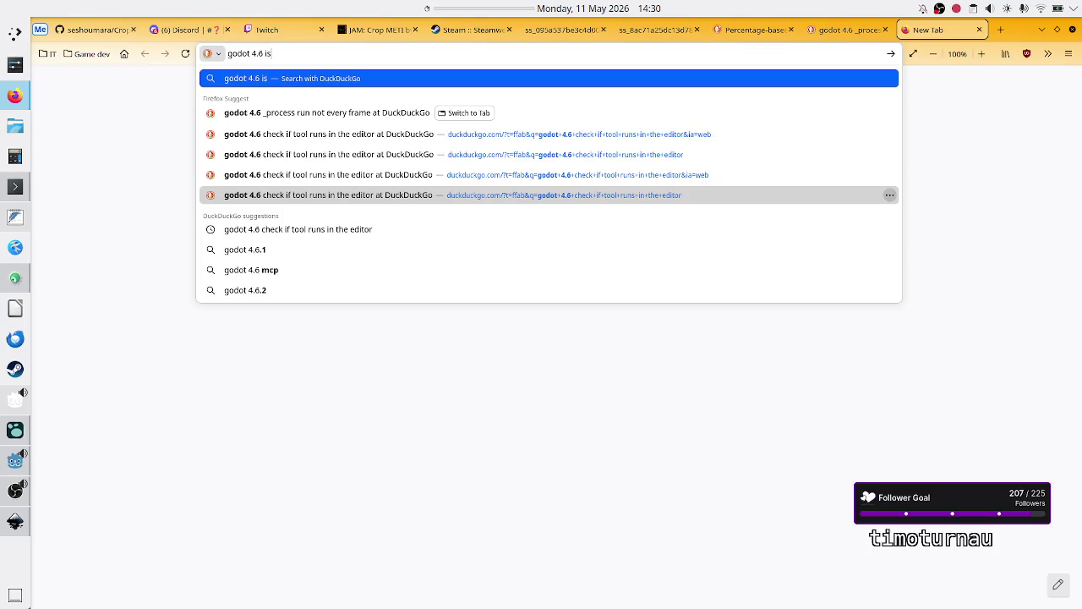
type(" there a signal")
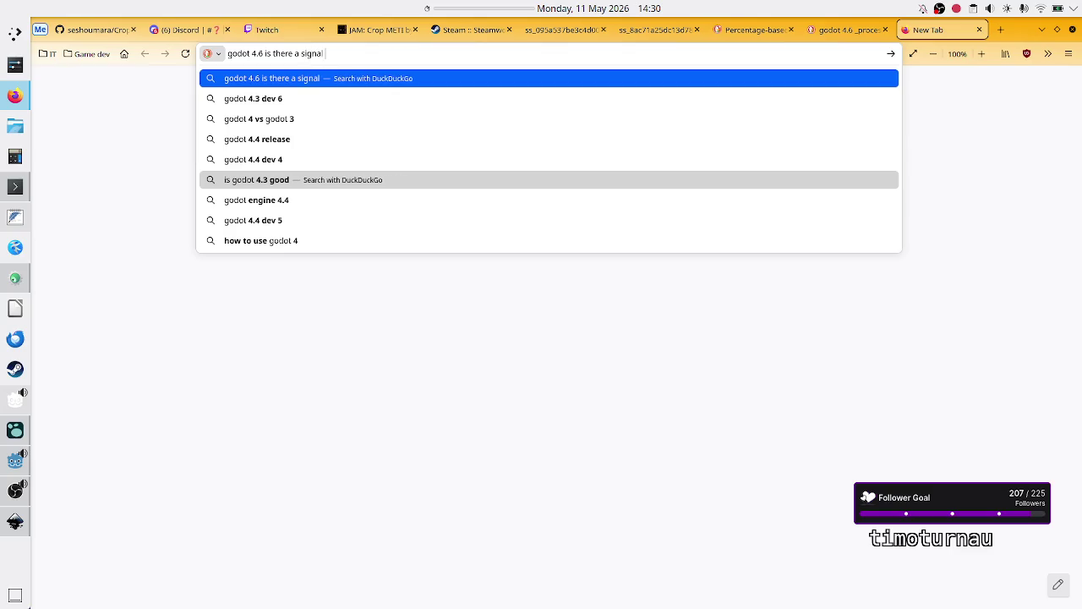
type(" triggered when cha")
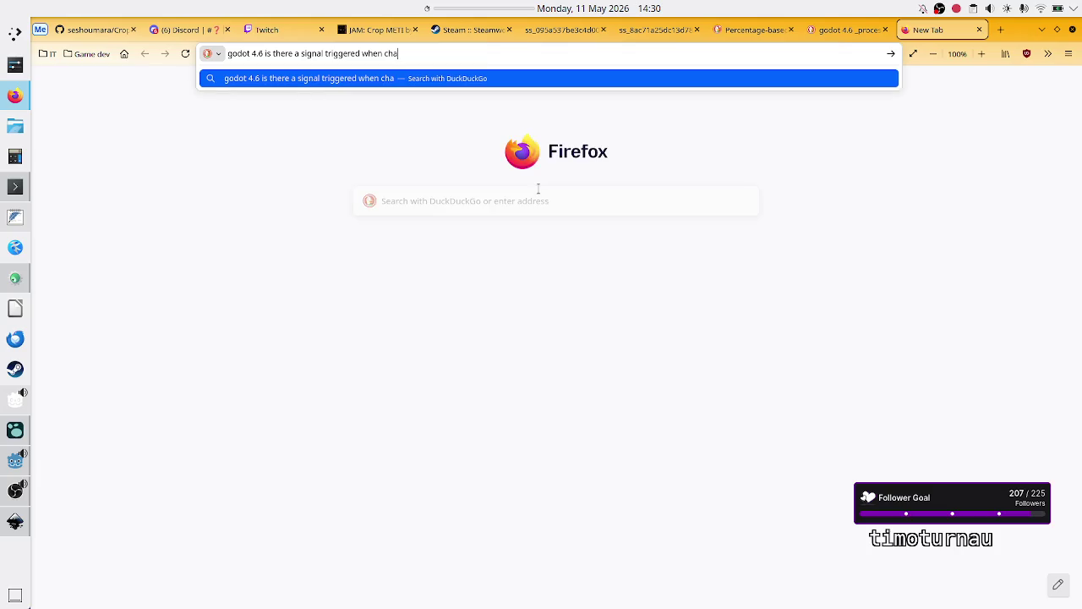
type("ning the value of an ex")
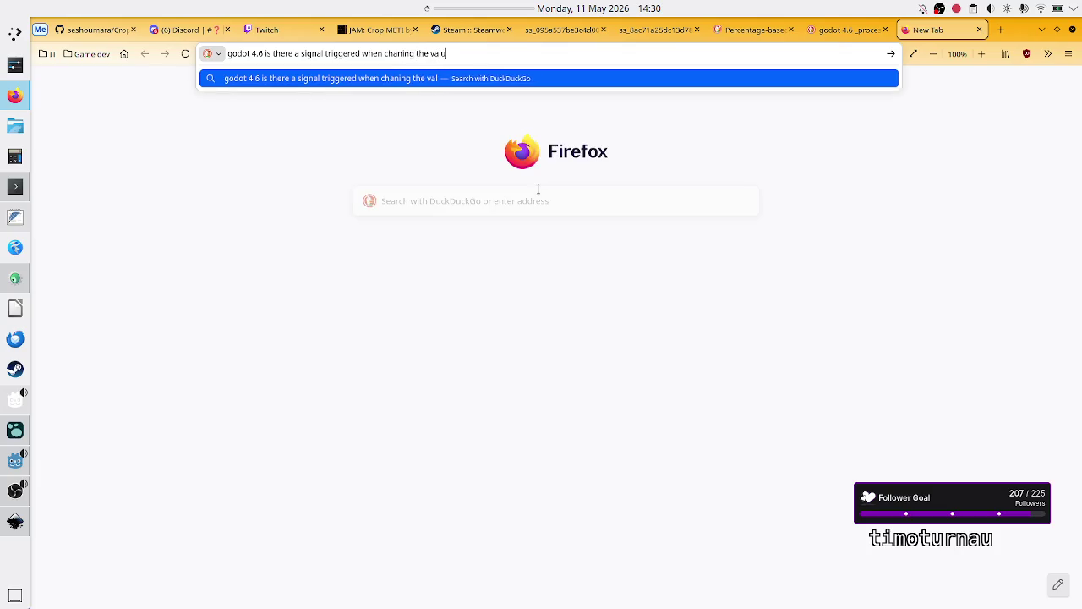
type("por")
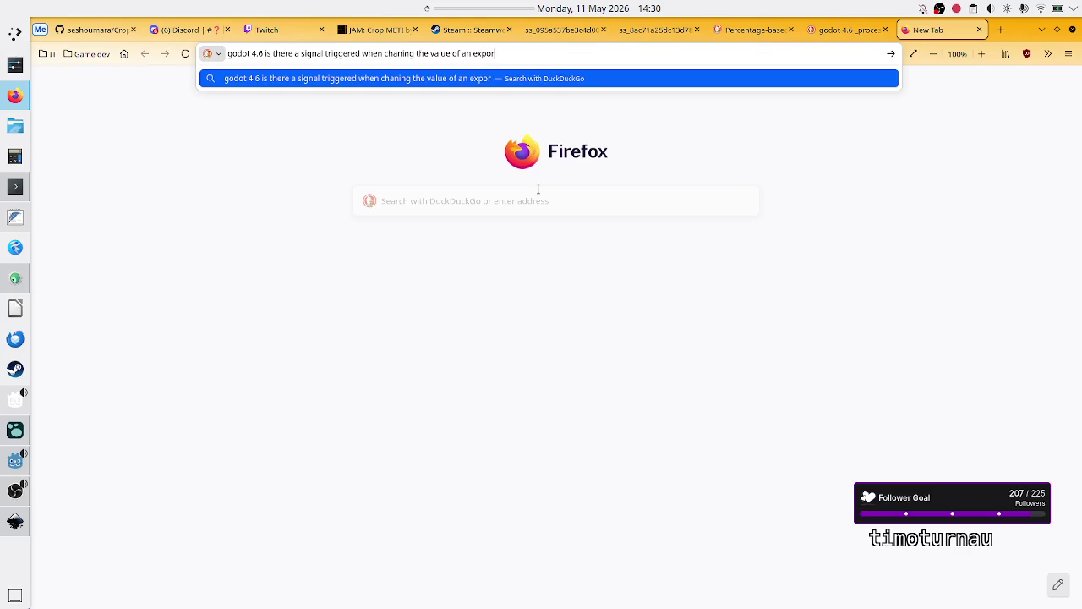
type("t variable?")
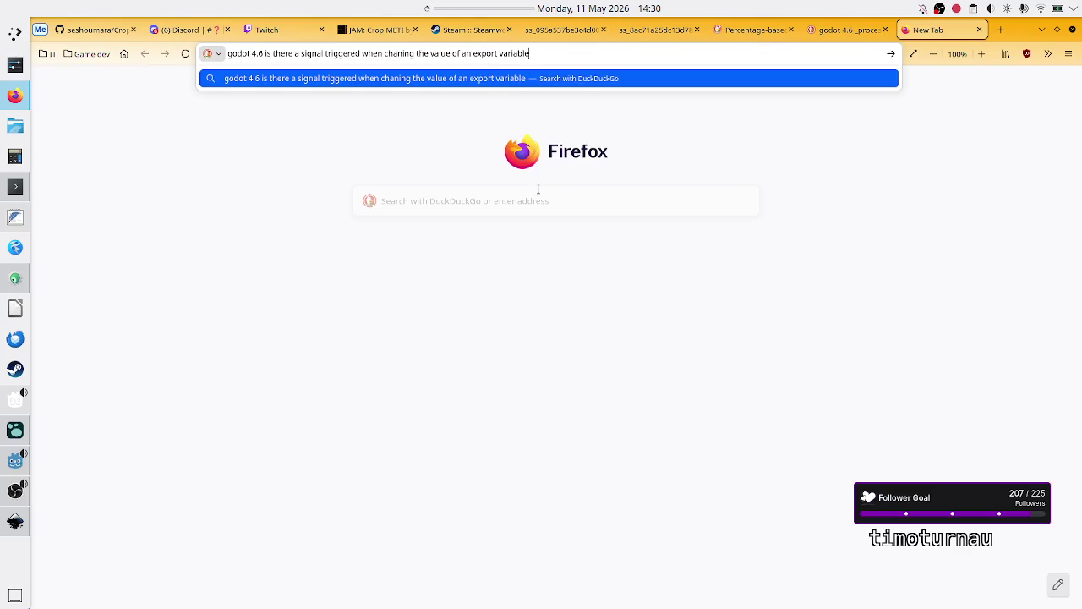
key("Return")
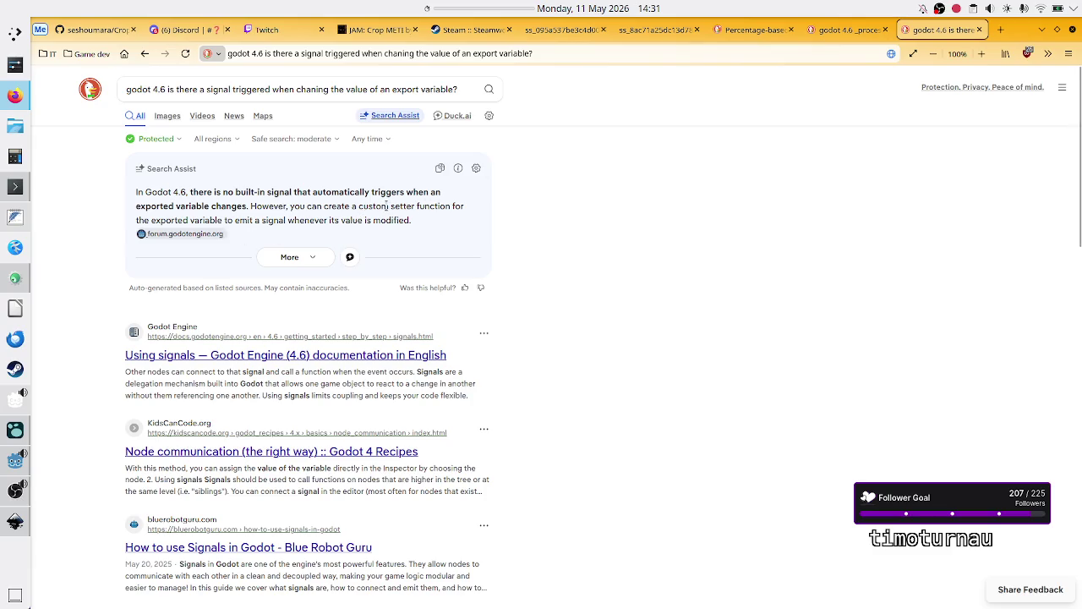
Highlight 'setter function' and 'whenever its value is modified' in the answer, then return to Godot
left_click_drag(390, 206, 436, 206)
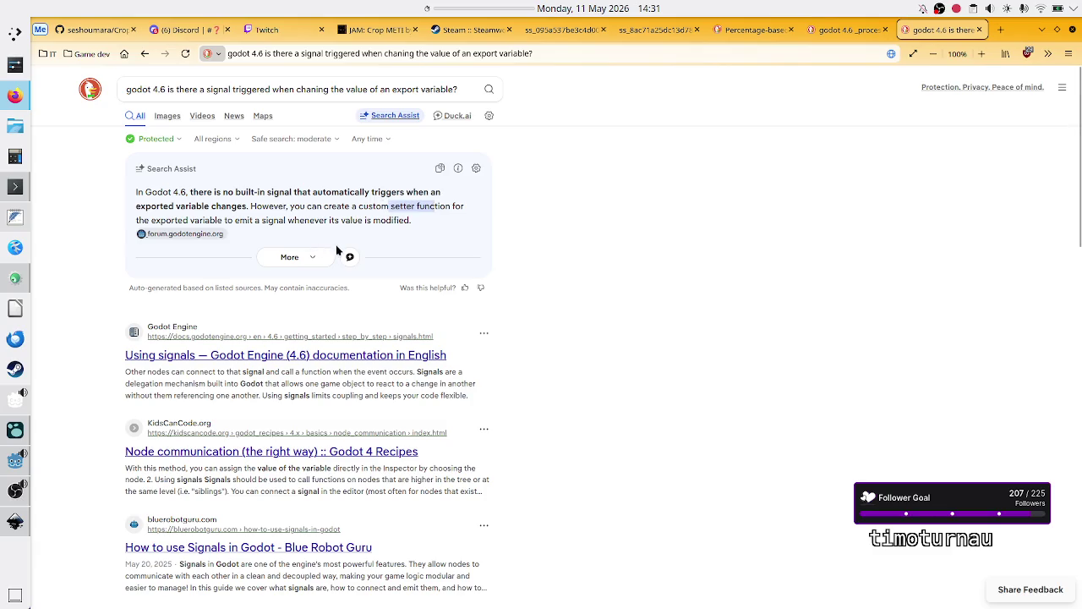
left_click_drag(287, 221, 369, 222)
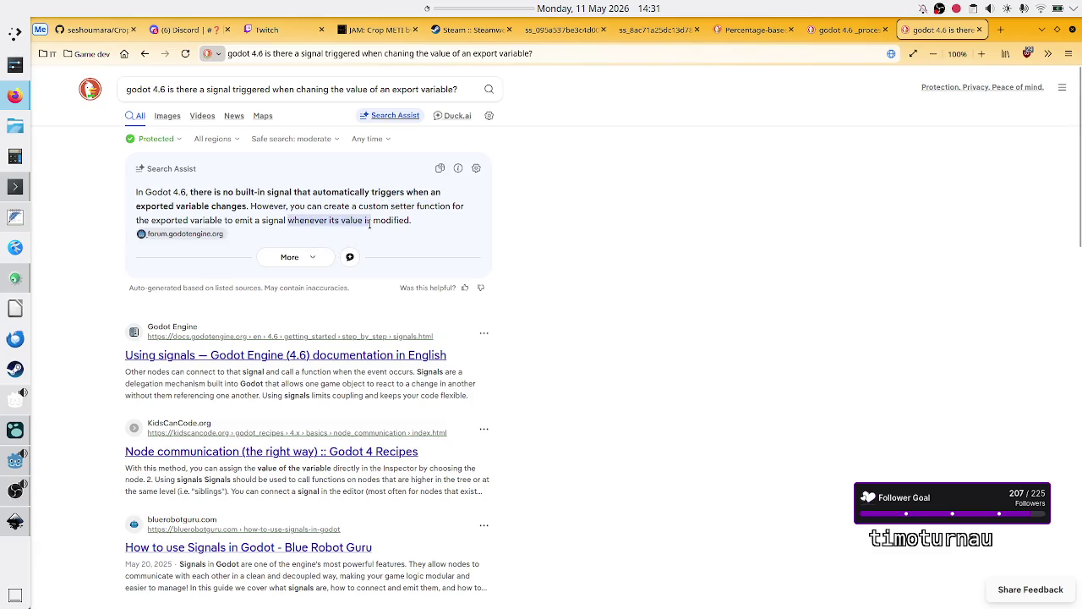
key("alt+Tab")
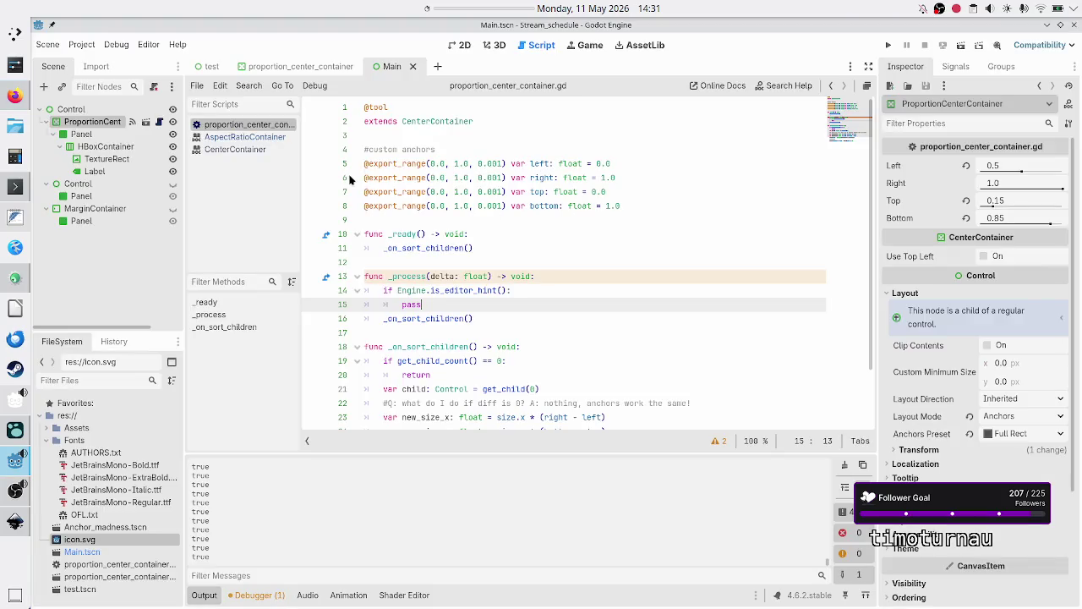
Delete the _ready and _process functions below the exports, leaving a blank line for a new function
left_click(634, 166)
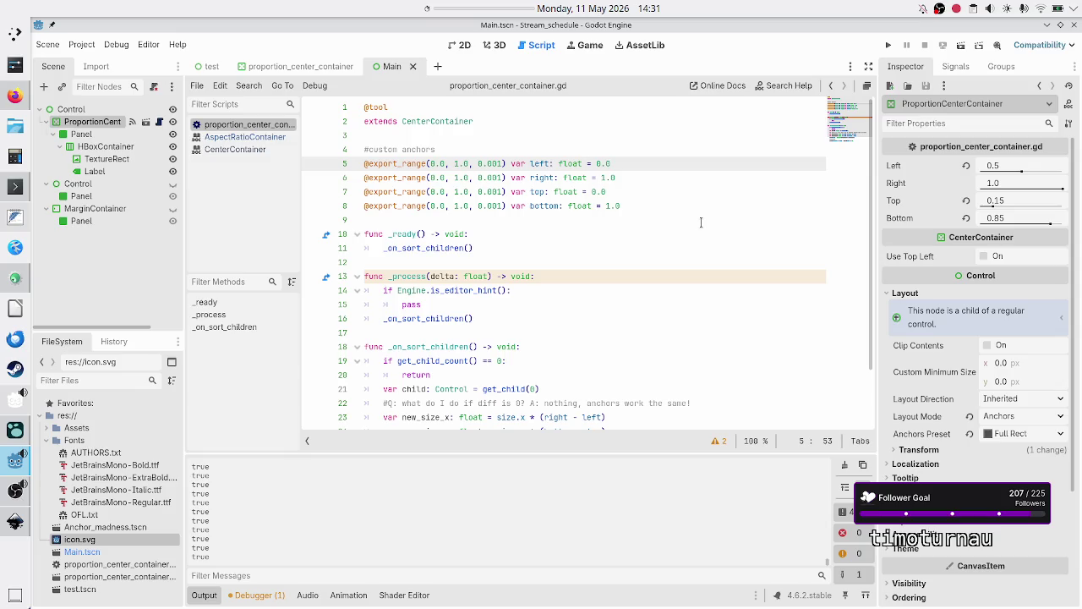
key("Down")
key("Down")
key("Down")
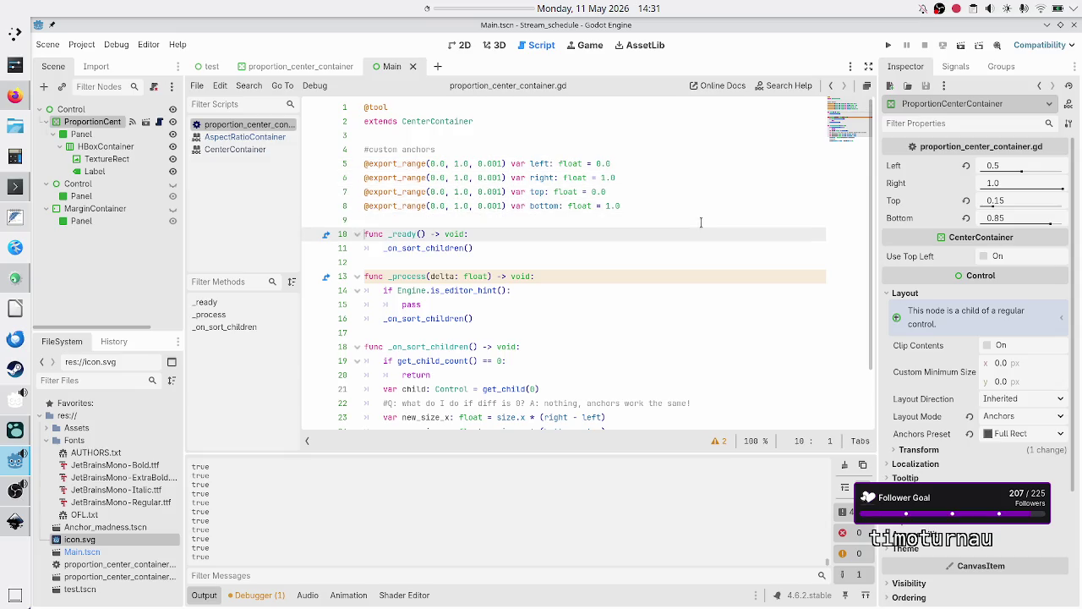
key("shift+Down")
key("shift+Down")
key("shift+Down")
key("shift+Down")
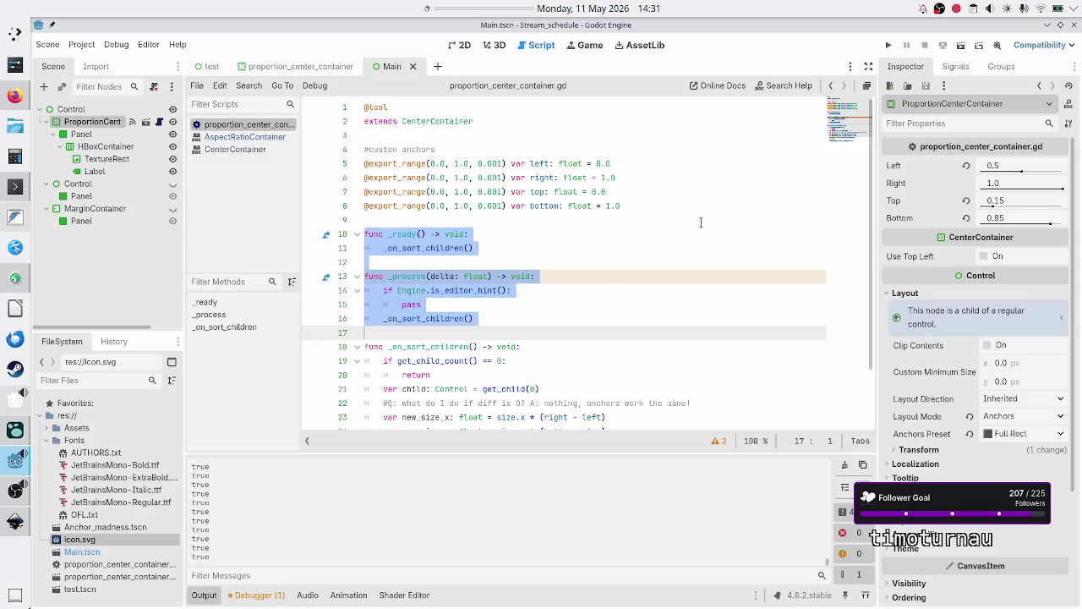
key("Delete")
key("Return")
key("Up")
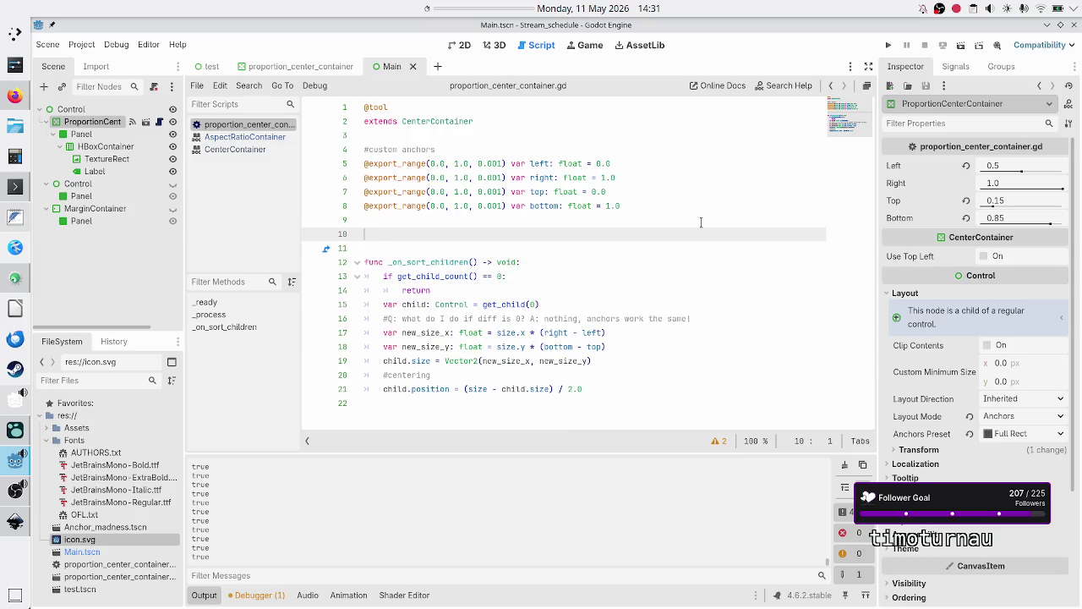
Declare func trigger_editor_sort() -> void: on line 10 and start its body
type("func ")
type("trigger_")
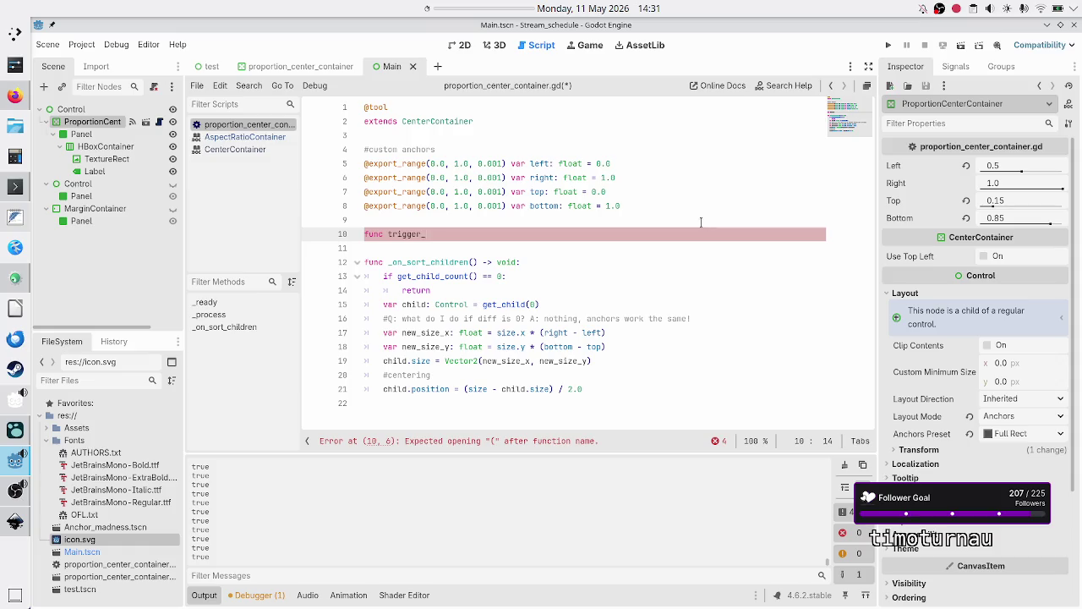
type("sort")
key("BackSpace")
key("BackSpace")
key("BackSpace")
type("editor_sor")
type("t")
type("() -> void:")
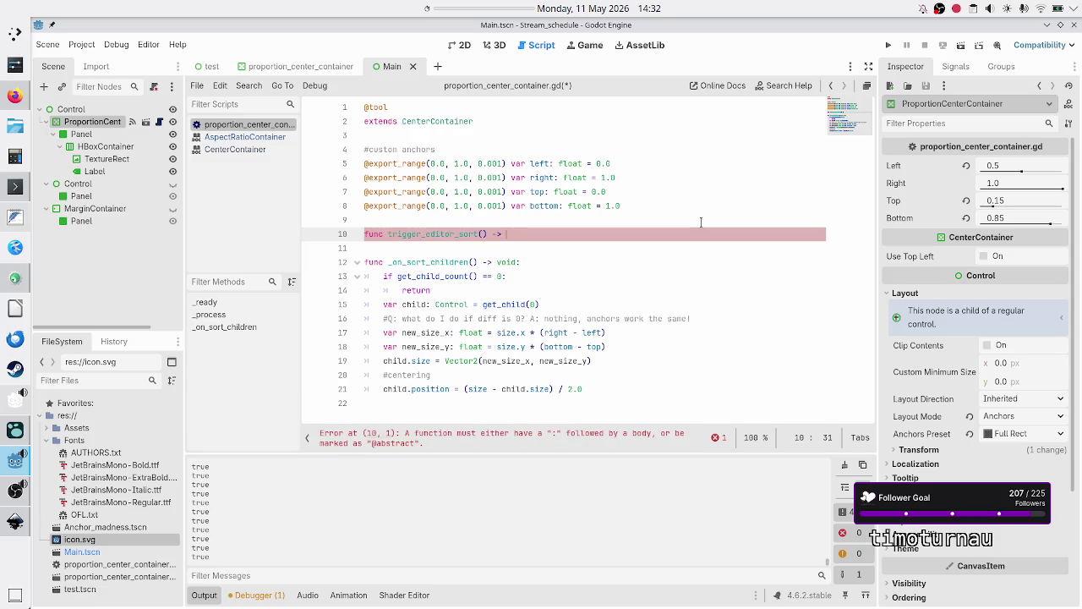
key("Return")
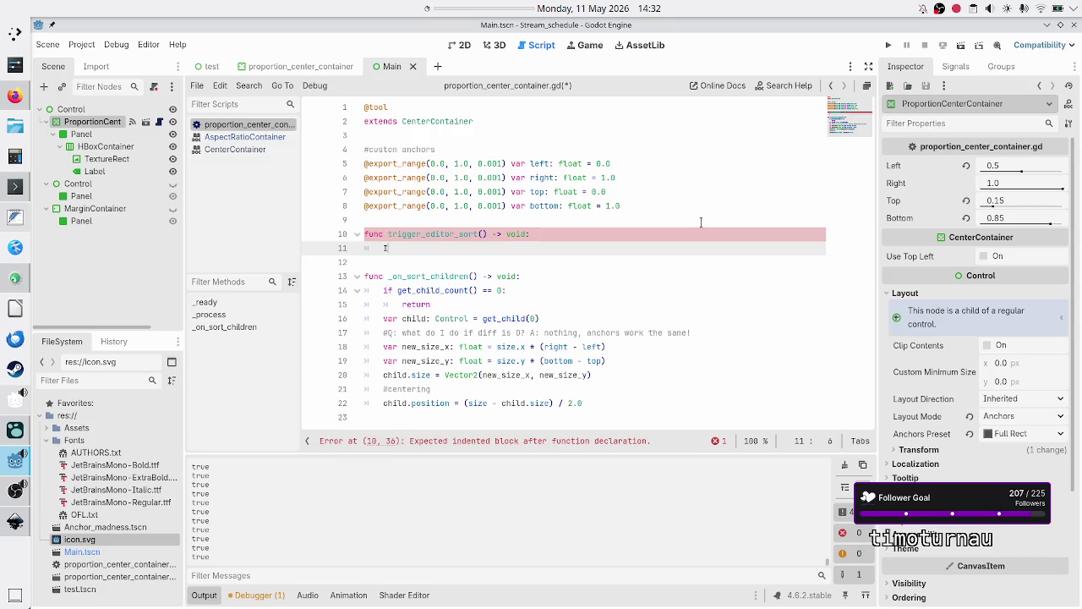
Fill the body with if Engine.is_editor_hint(): calling _on_sort_children(), via autocomplete
type("if Engine")
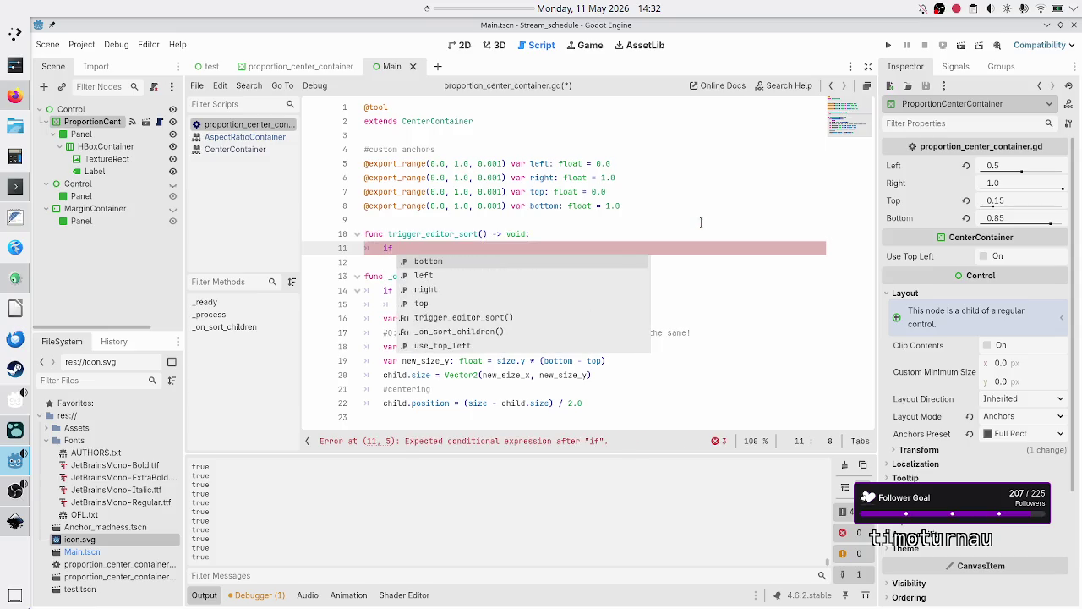
type(".is_ed")
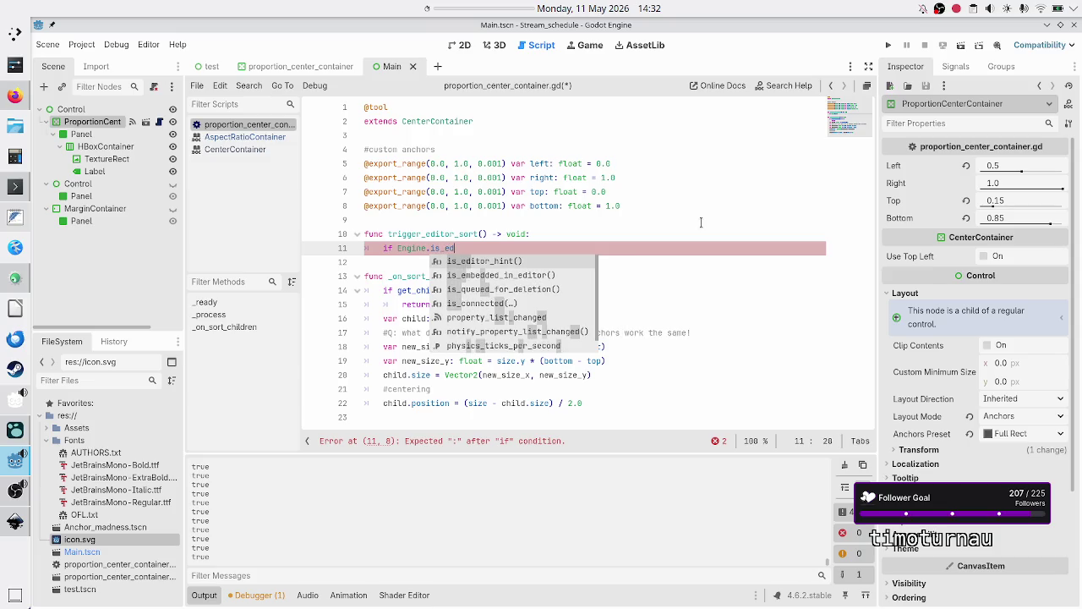
key("Return")
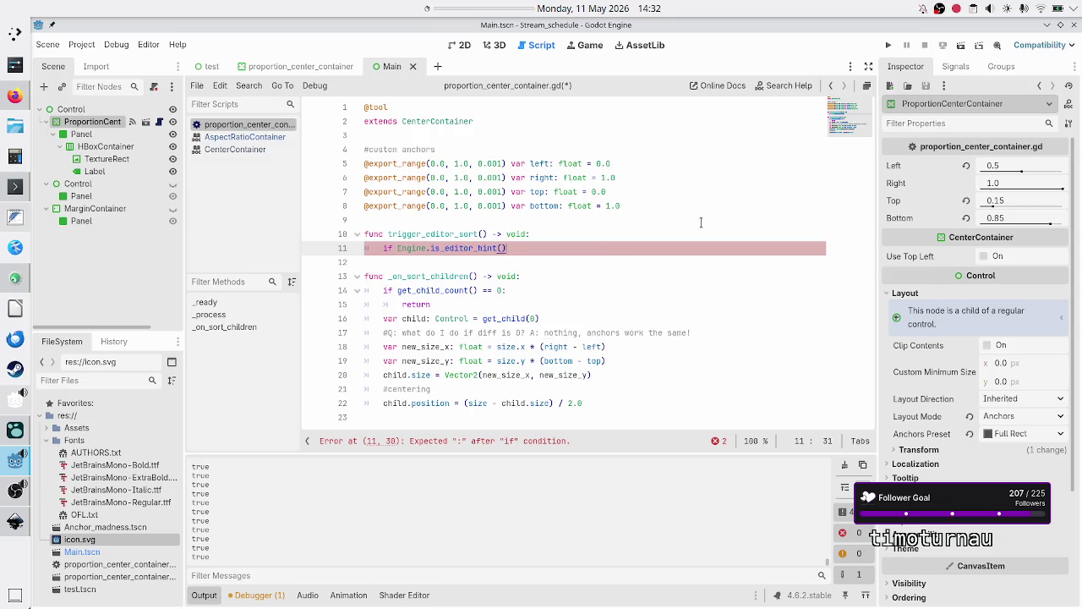
type(":")
key("Return")
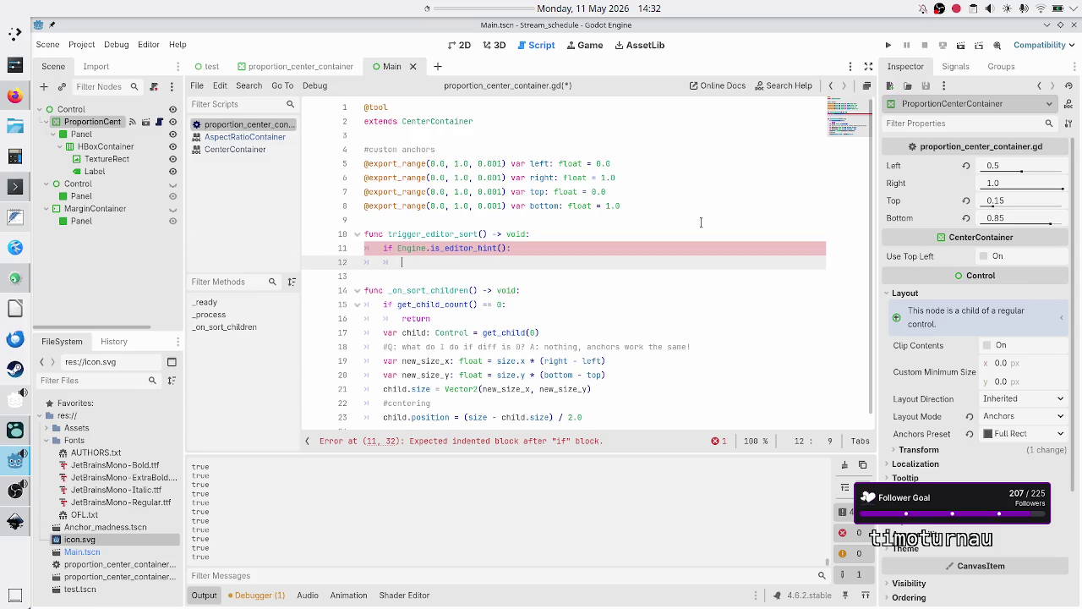
type("_on")
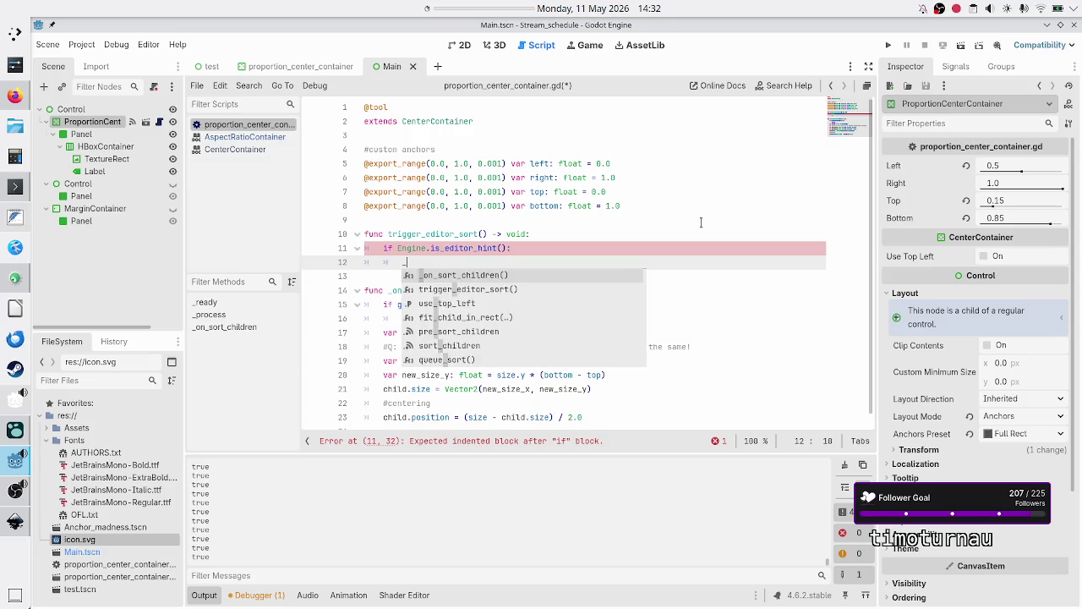
key("Return")
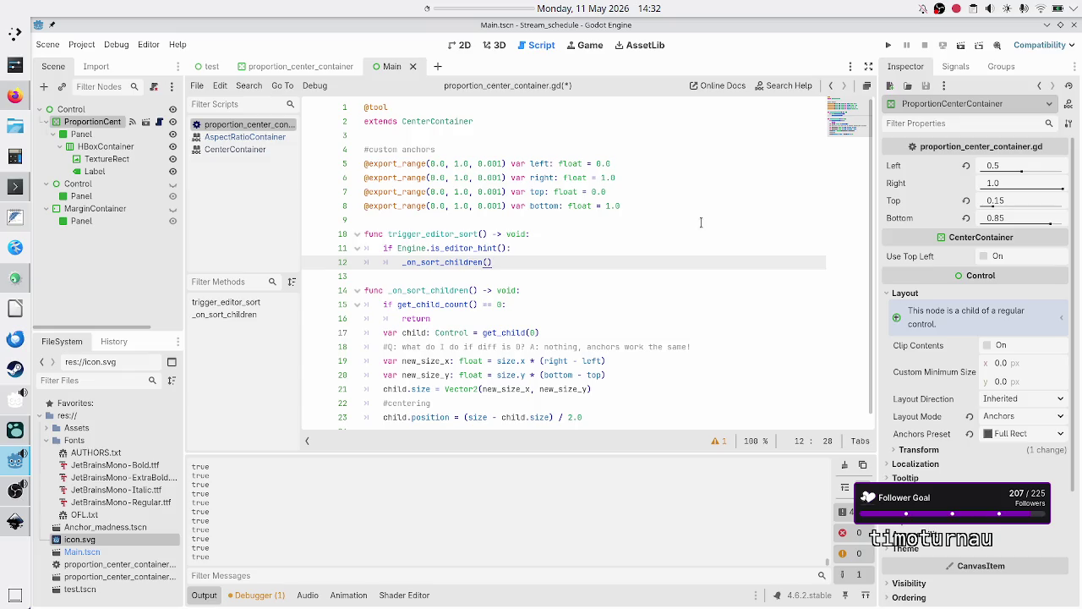
Move through the script up to the end of the left anchor declaration
key("Up")
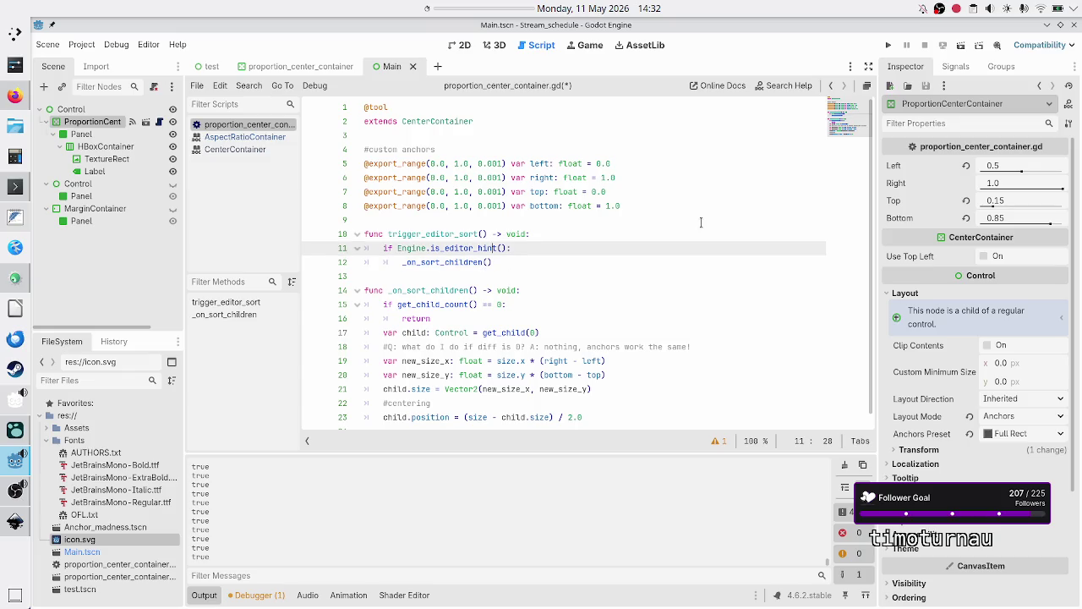
key("Left")
key("Left")
key("Left")
key("Down")
key("Down")
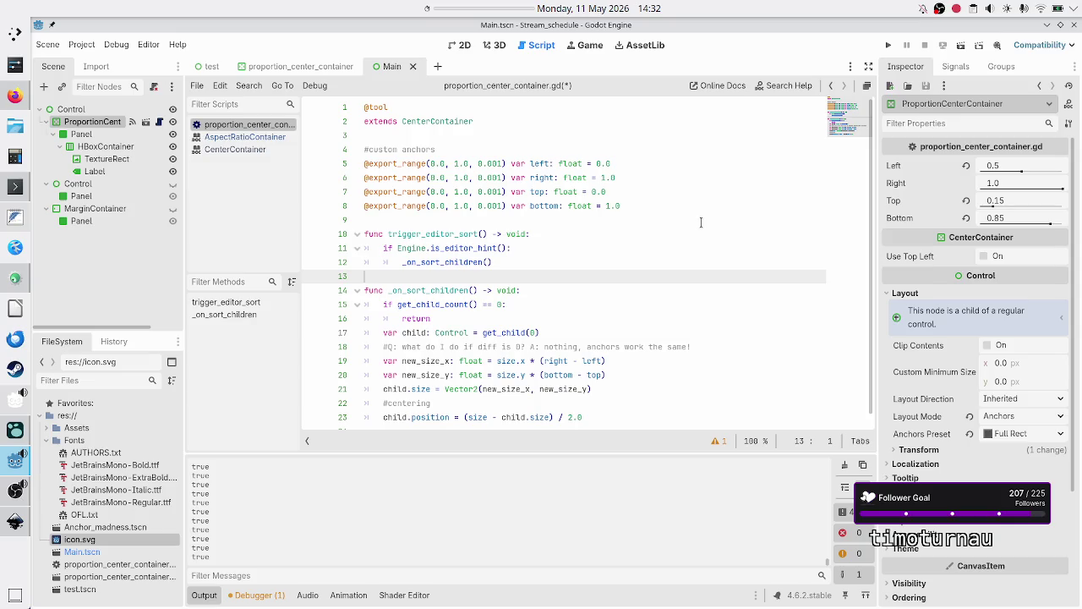
key("Up")
key("Up")
key("Up")
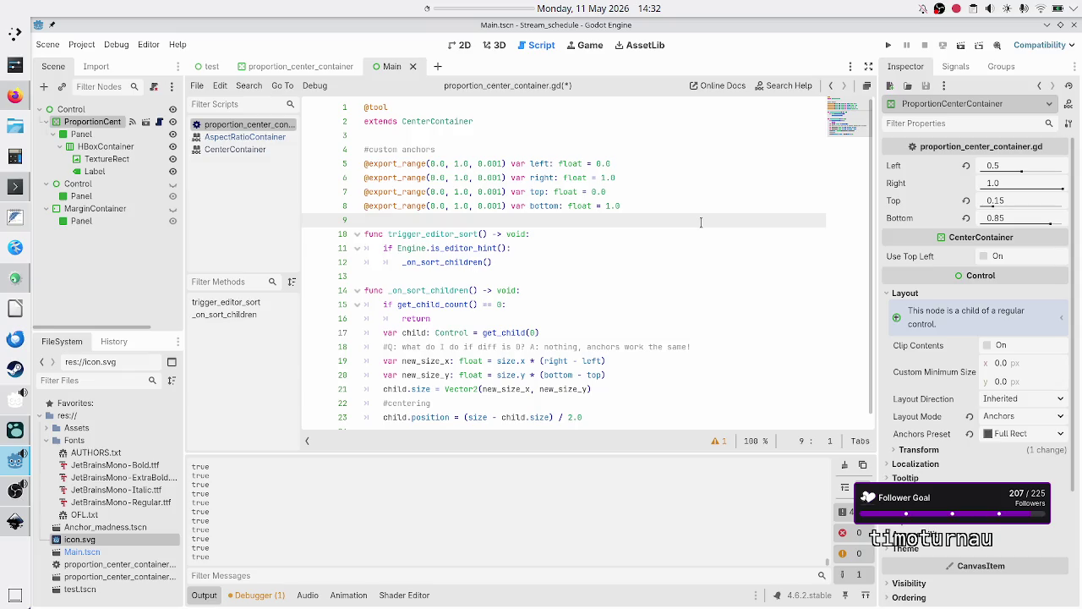
key("Down")
key("Up")
key("Up")
key("Up")
key("End")
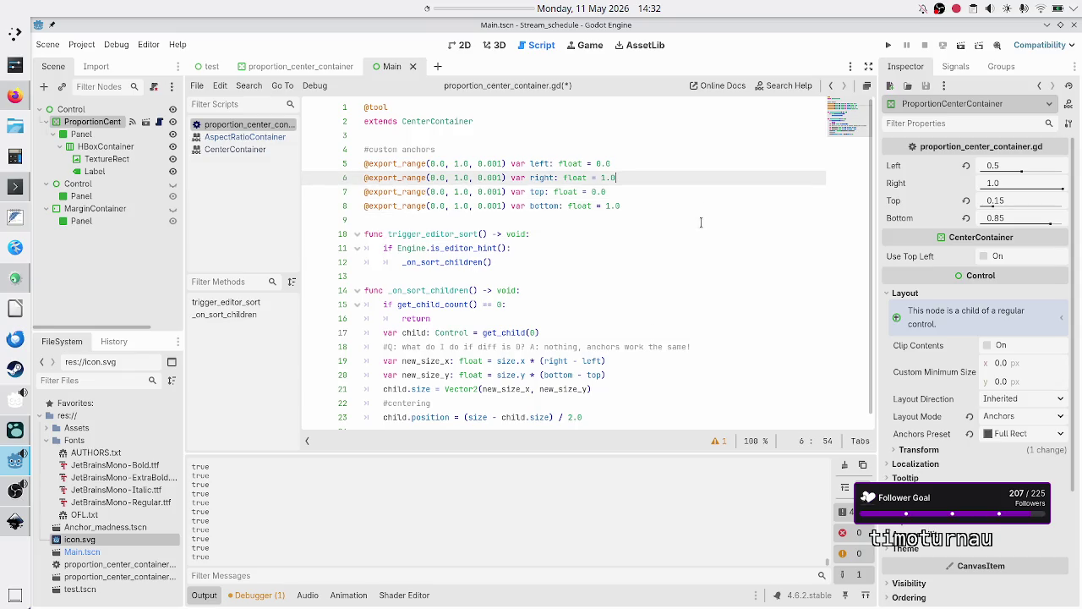
key("Up")
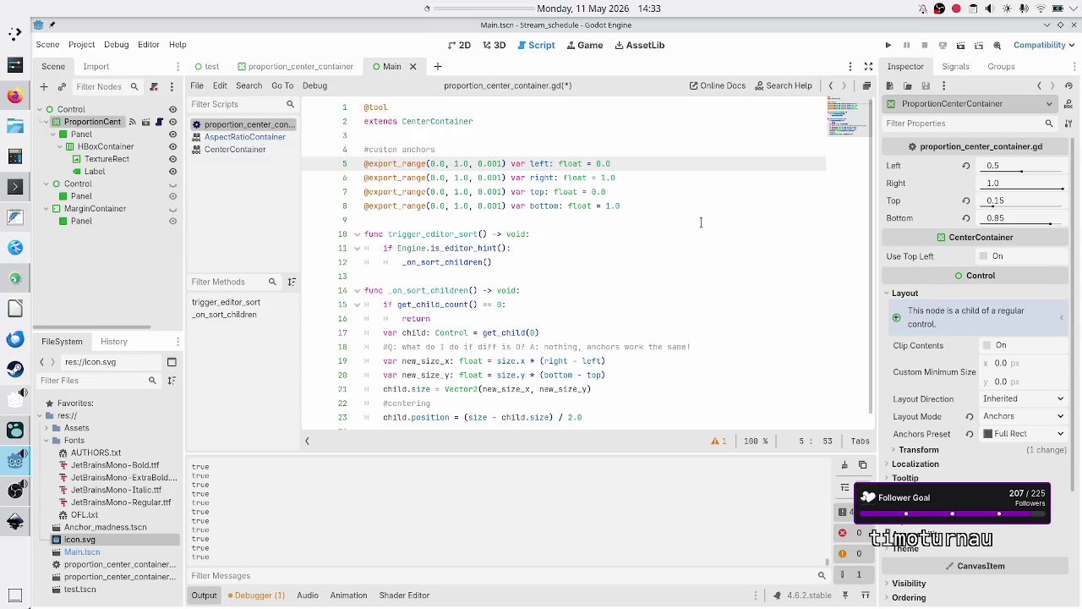
Select the trigger_editor_sort function, then add a blank line above it and begin a new func
key("Down")
key("Down")
key("Down")
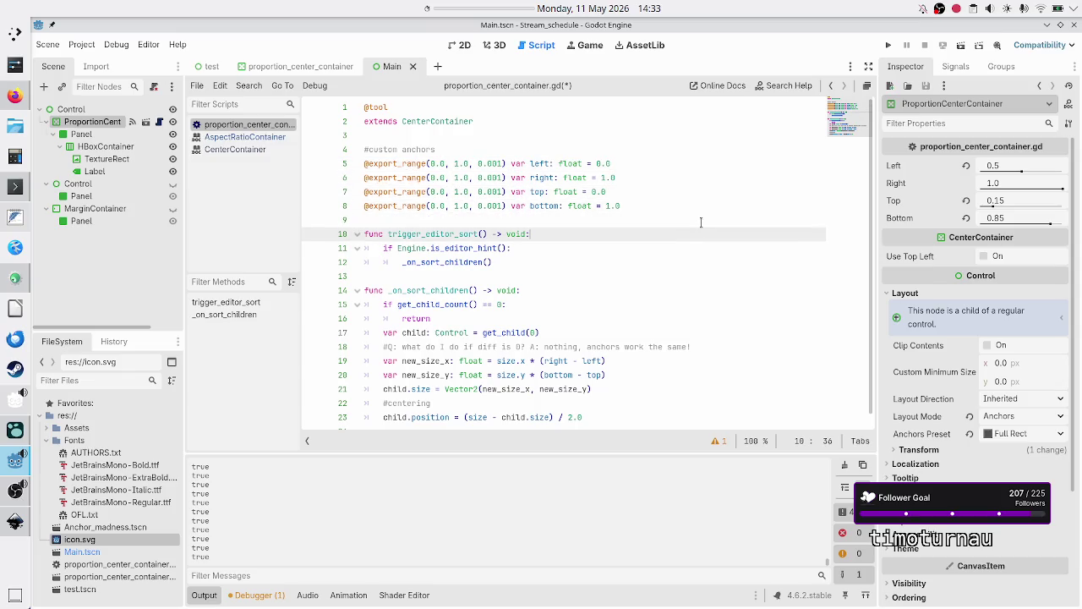
key("shift+Down")
key("shift+Down")
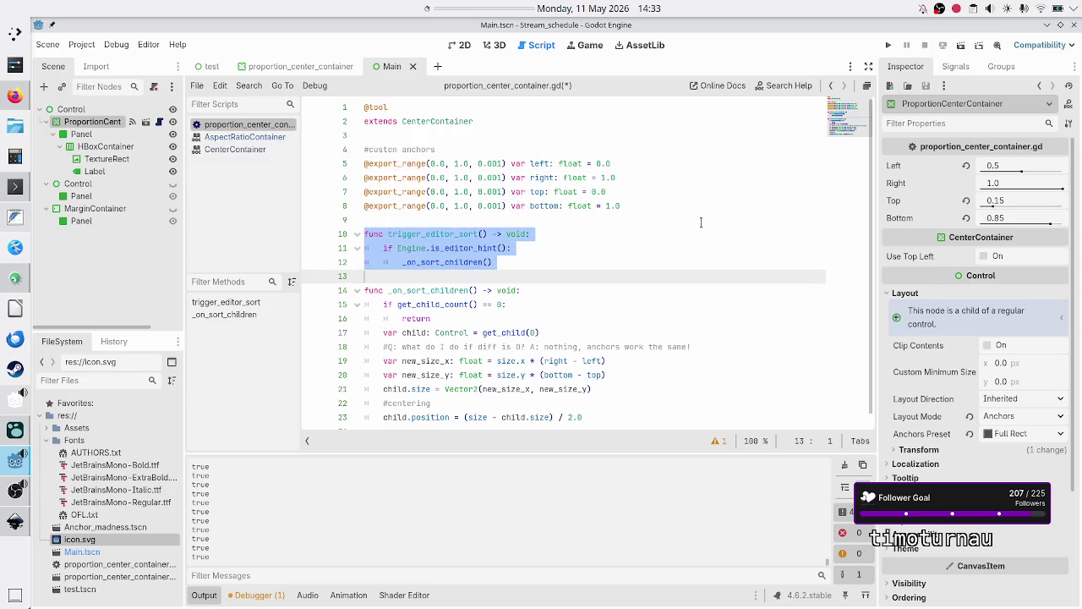
key("shift+End")
key("Up")
key("Up")
key("Up")
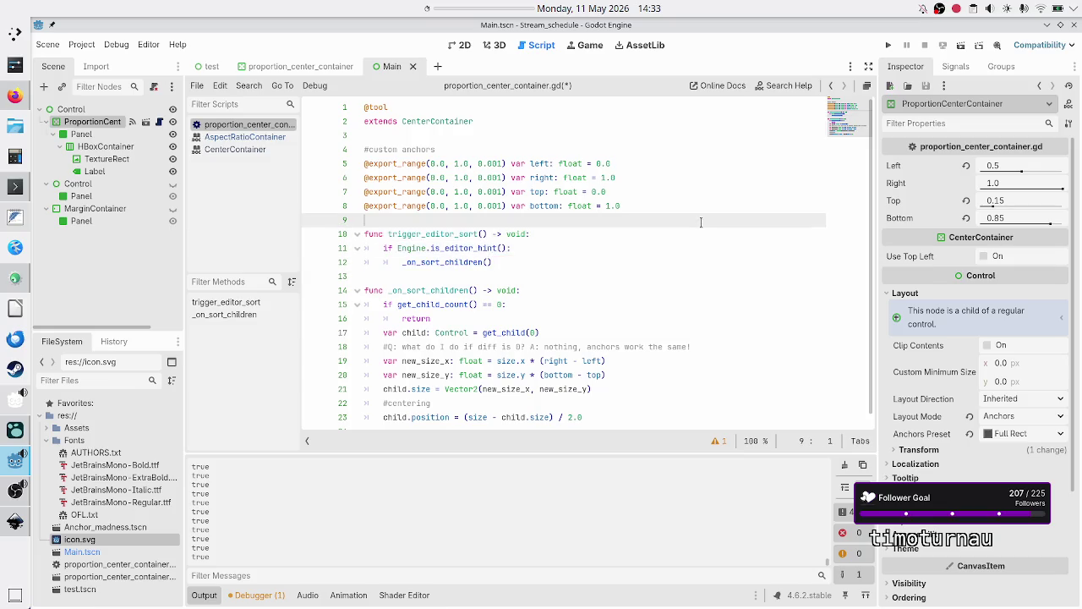
key("Return")
key("Return")
key("Up")
type("func")
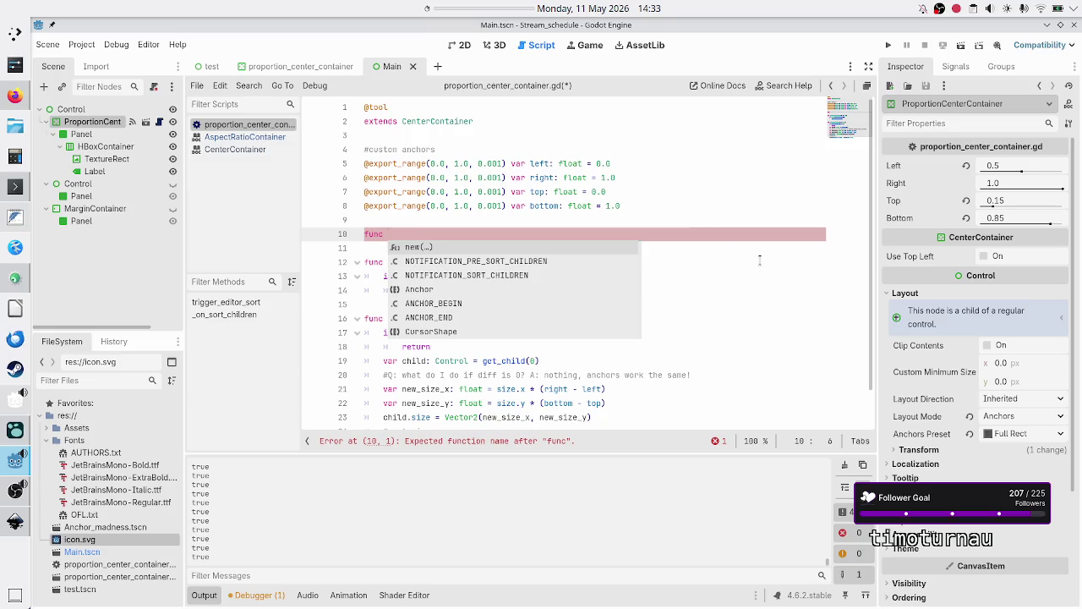
Name the new function set_export_var() on line 10, then select that line
type("se")
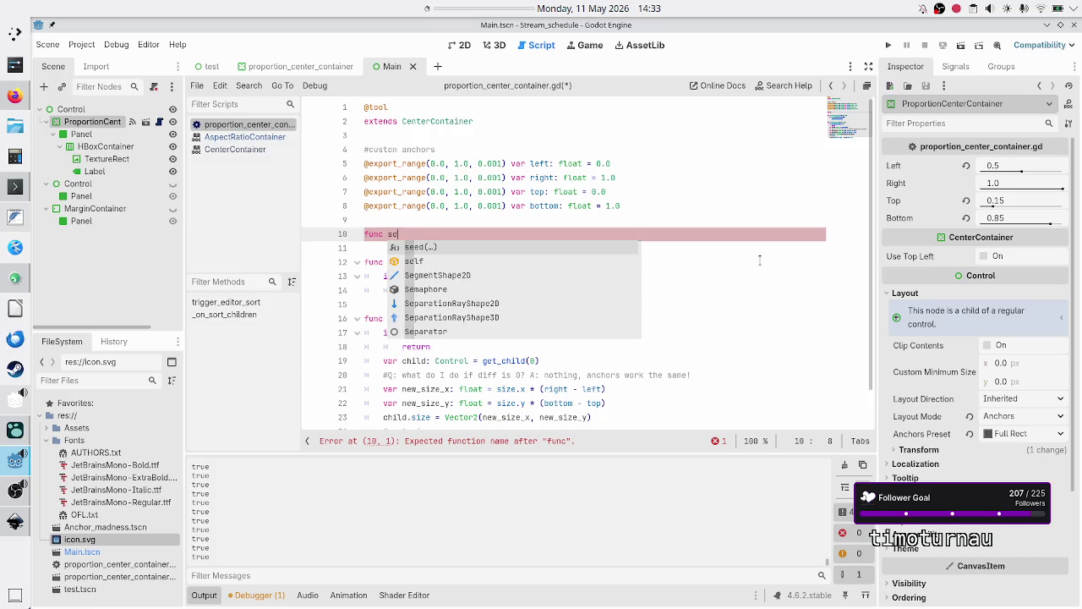
type("t_value")
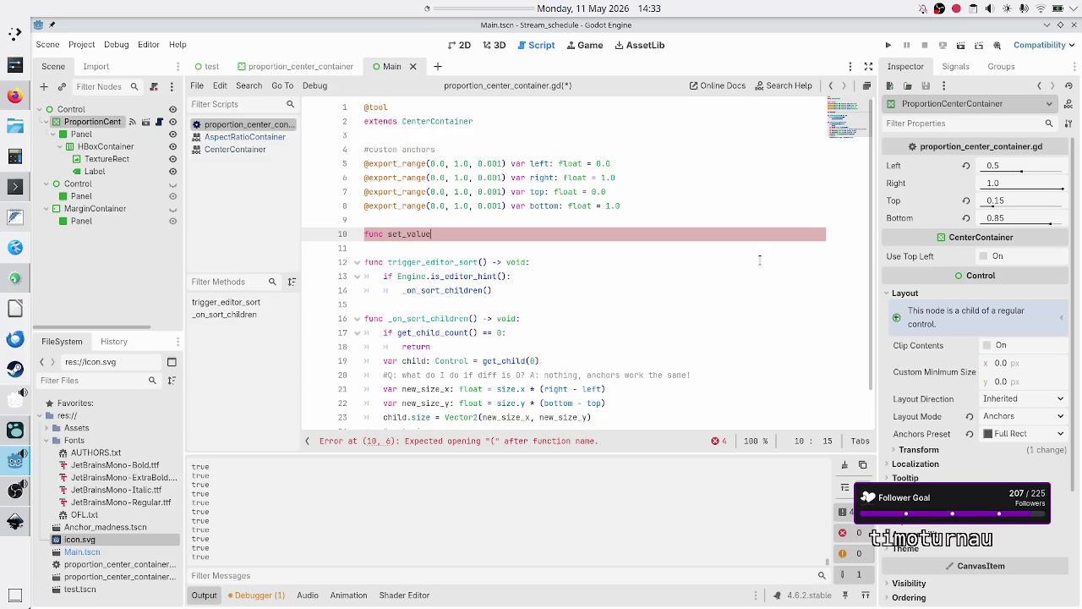
key("BackSpace")
key("BackSpace")
key("BackSpace")
type("export_v")
type("al")
key("BackSpace")
key("BackSpace")
key("BackSpace")
key("BackSpace")
type("_var(")
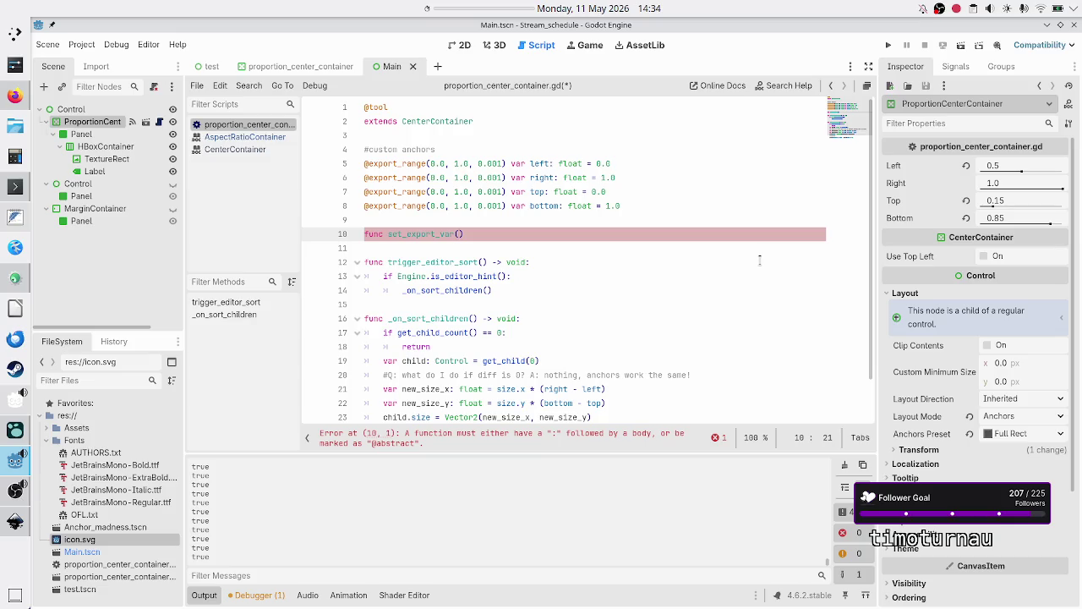
key("Home")
key("shift+Down")
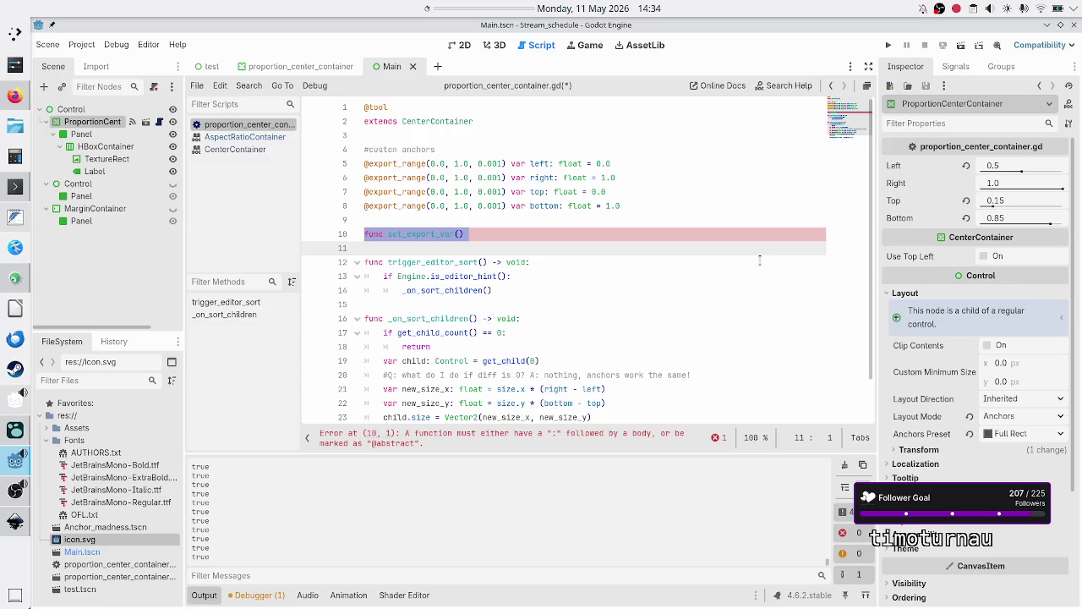
Delete the set_export_var stub line and its leftover empty line
key("Delete")
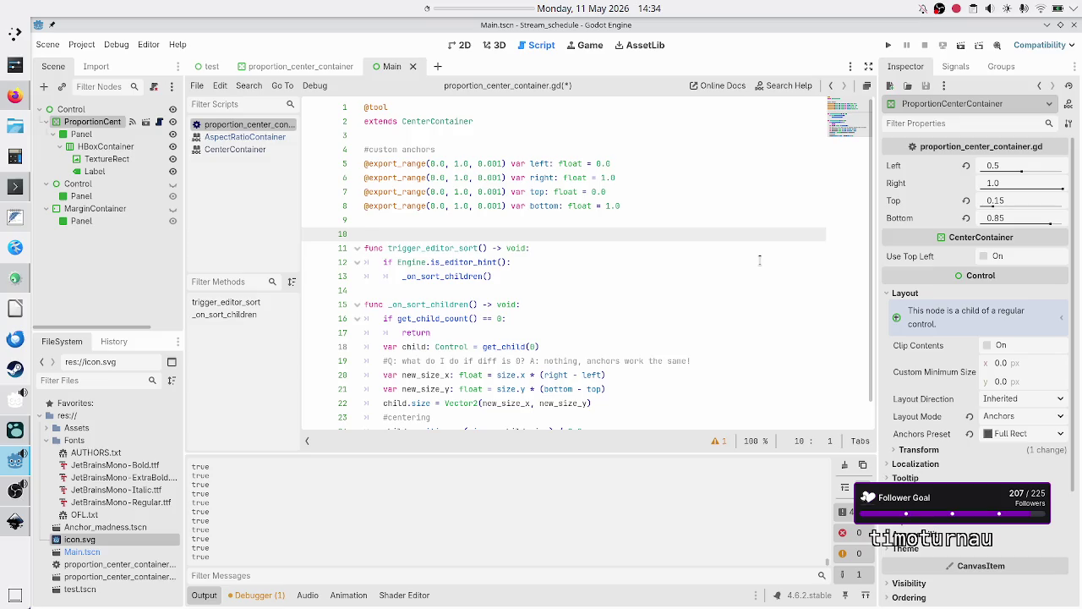
type("\"\"")
key("BackSpace")
key("BackSpace")
key("BackSpace")
key("Up")
key("Up")
key("Up")
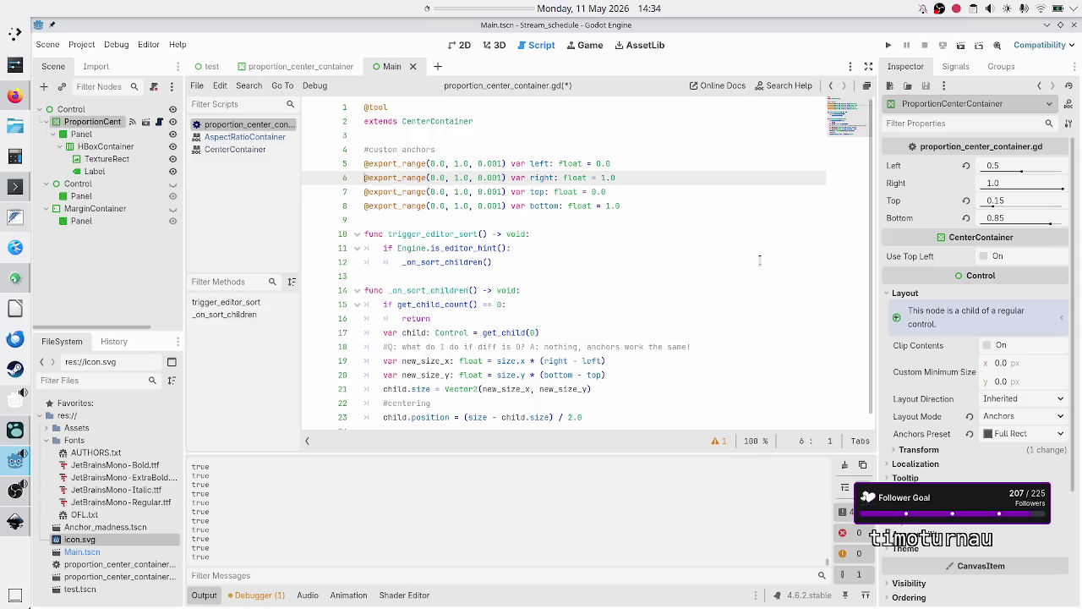
Append ": set" to the left export declaration and switch to the Firefox search results
key("End")
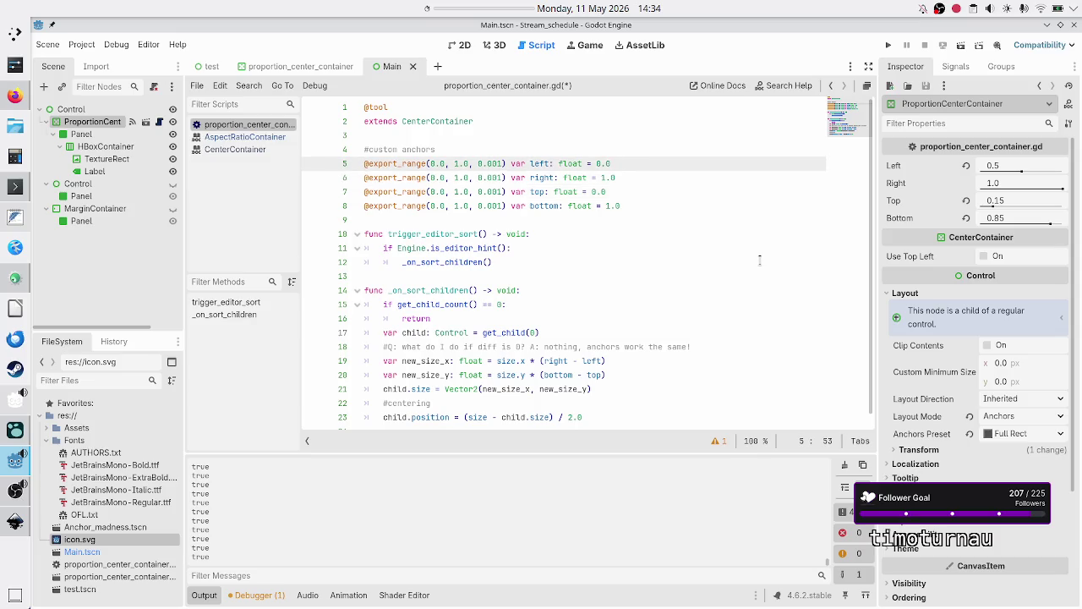
type(": set")
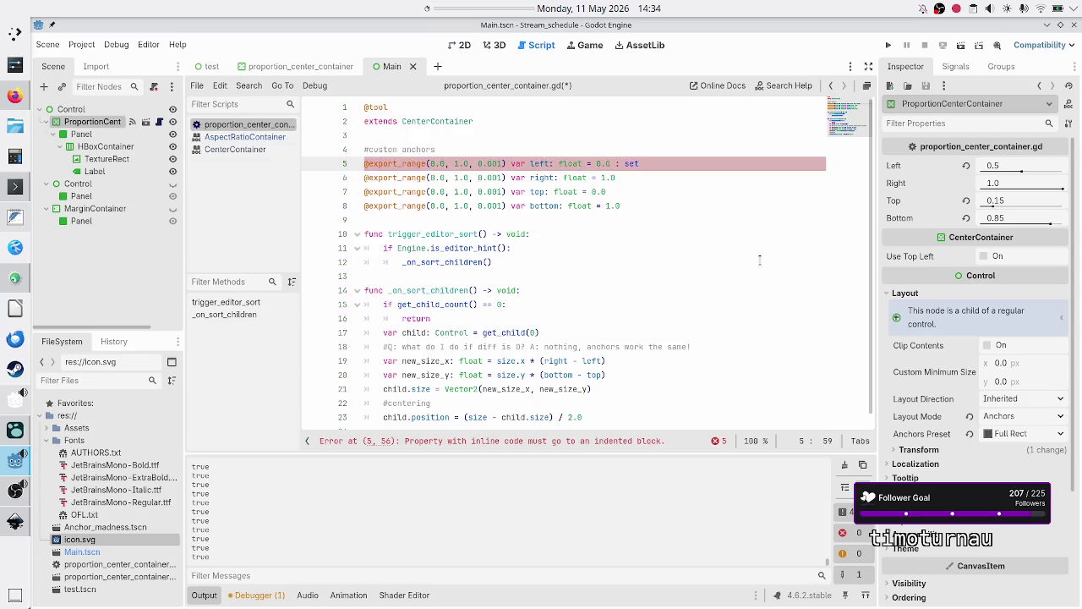
key("alt+Tab")
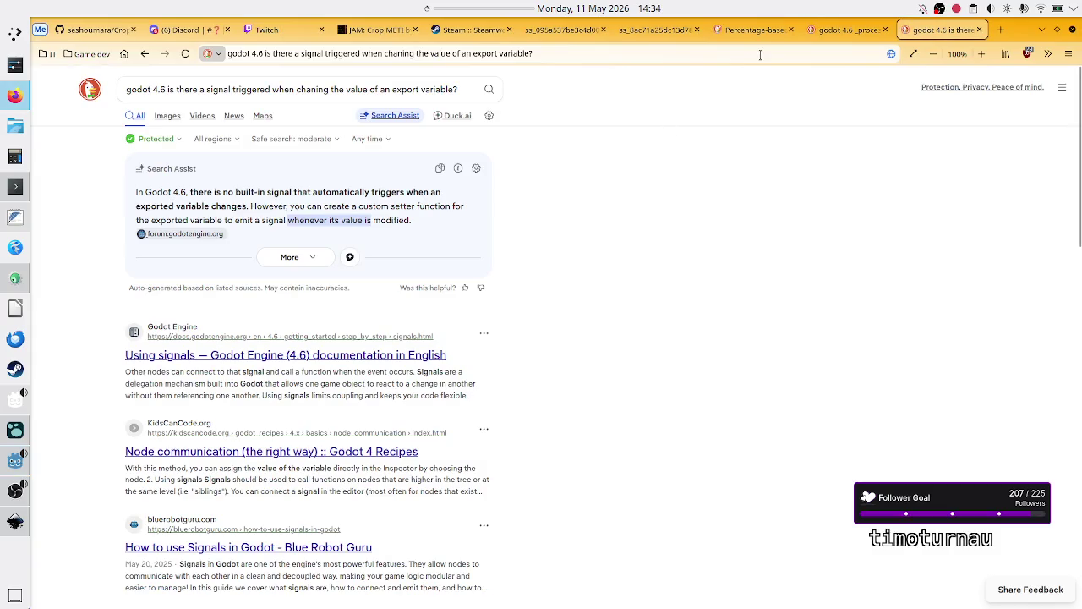
Search DuckDuckGo for "godot 4.6 setter" and skim the results
double_click(304, 91)
type("godot 4.6")
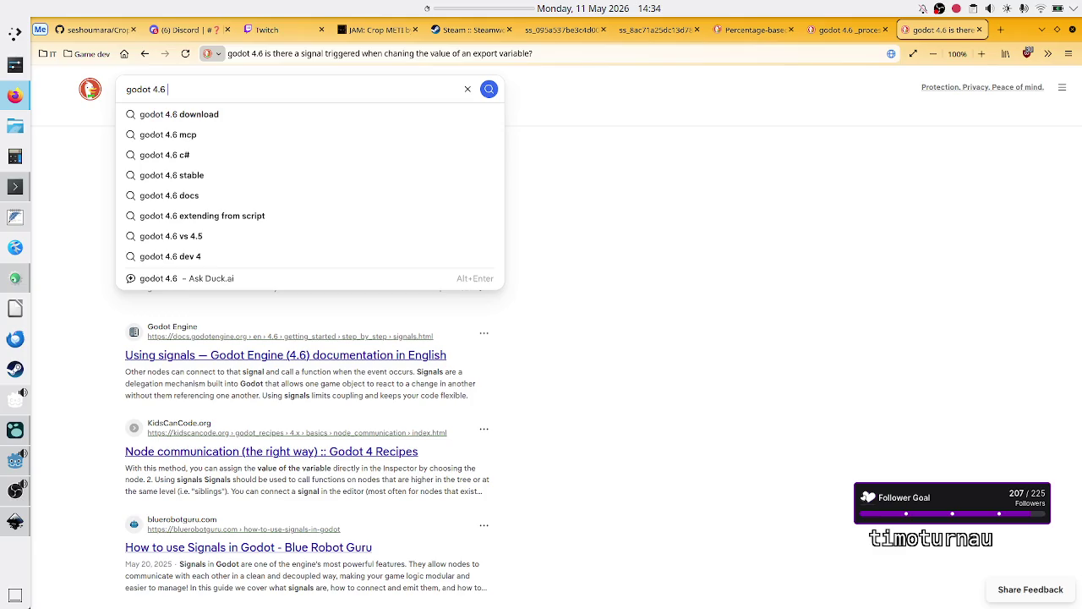
type(" setter")
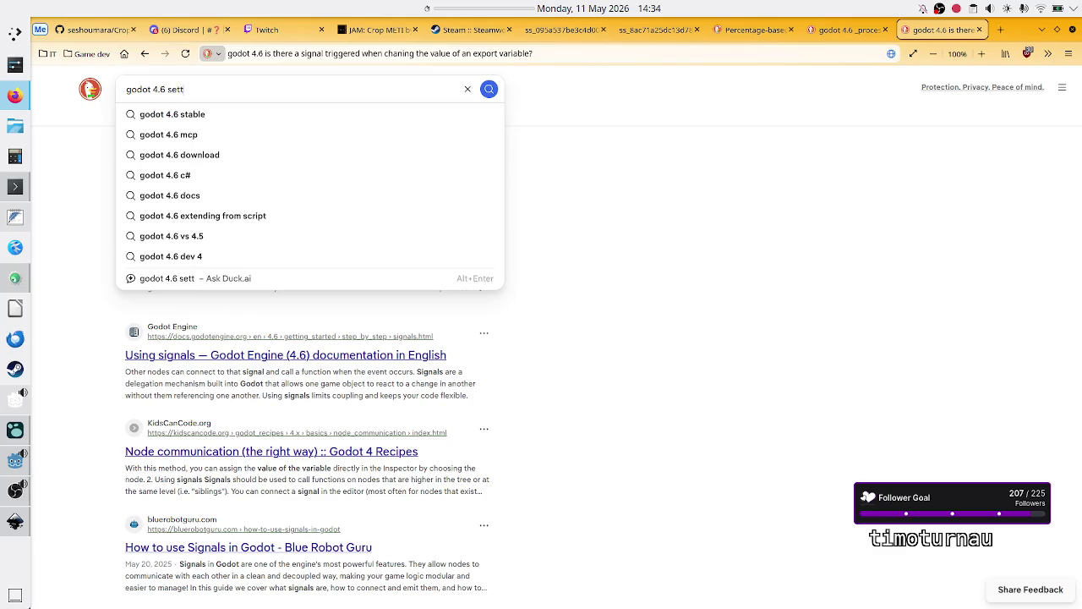
key("Return")
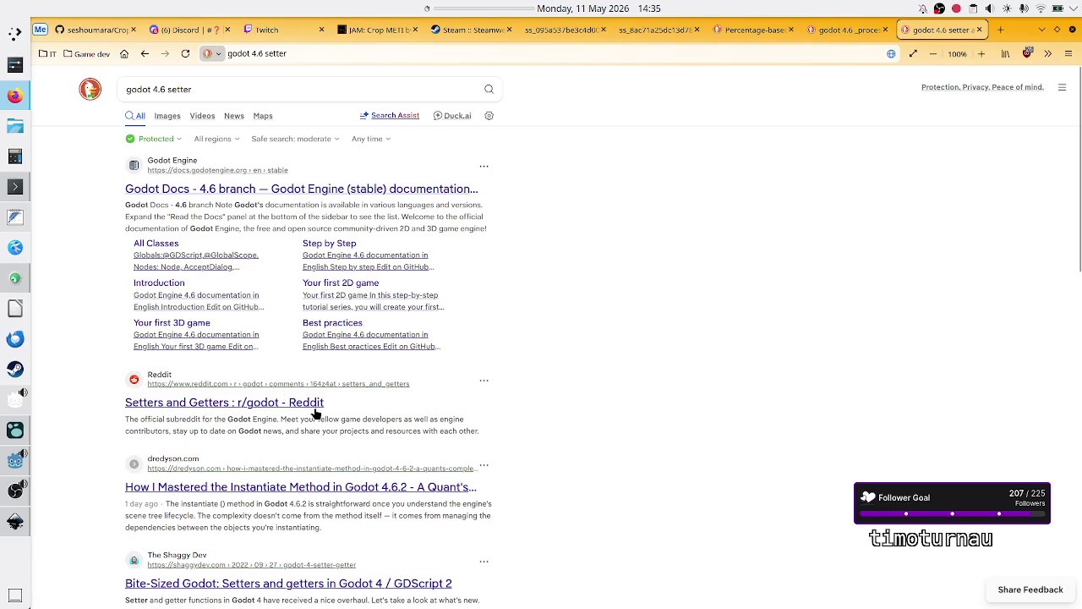
scroll(301, 481, "down", 1)
scroll(301, 480, "down", 1)
scroll(301, 478, "up", 2)
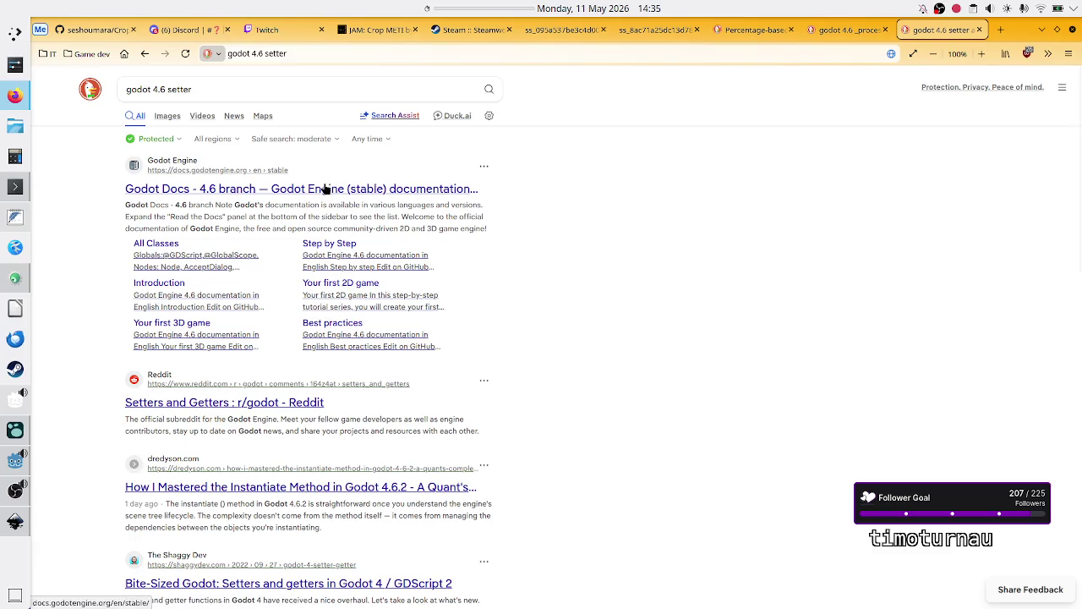
Refine the search to "godot 4.6 godot basics" and open the Godot Docs 4.6 branch result
double_click(244, 87)
type("godot ")
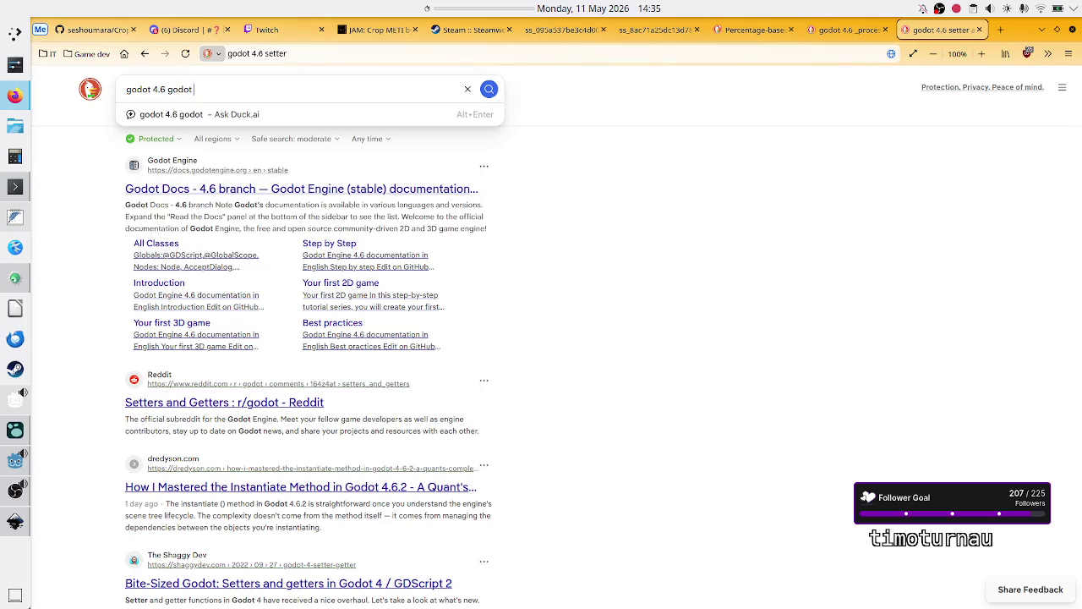
type("basics")
key("Return")
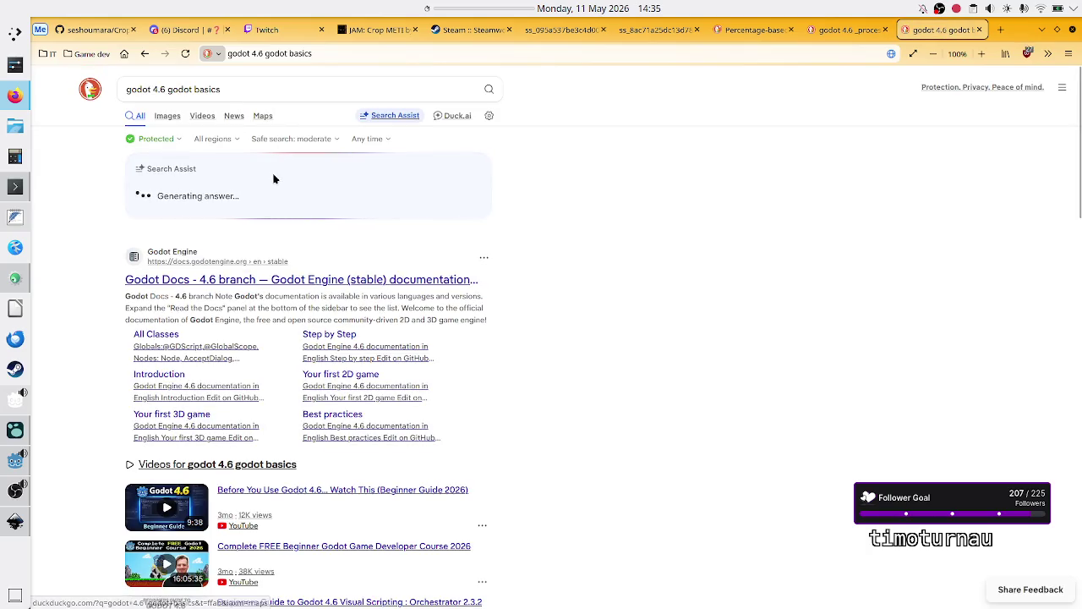
double_click(247, 88)
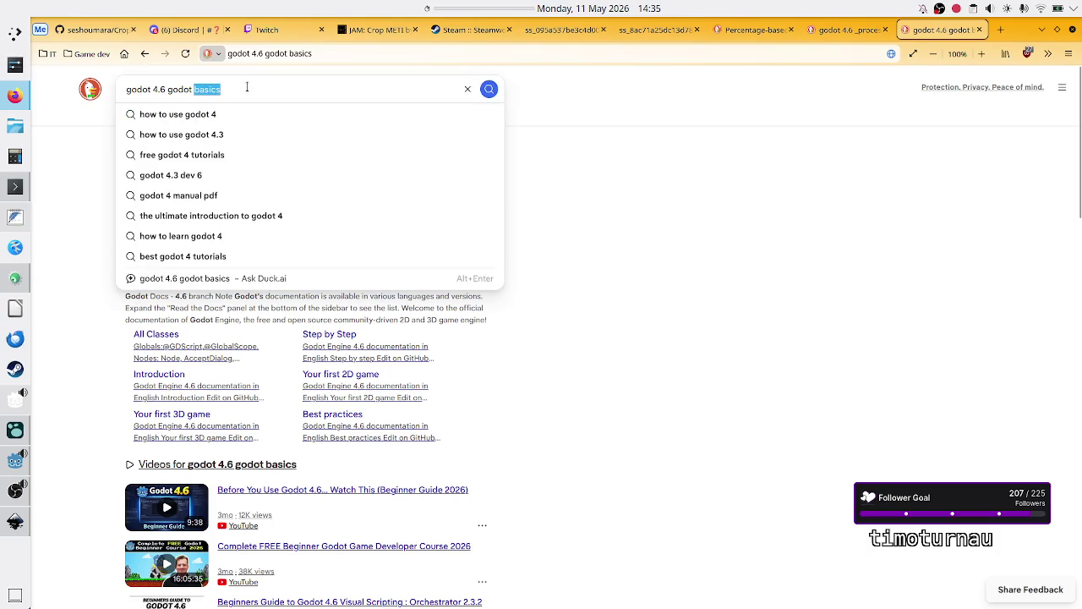
left_click(662, 243)
scroll(490, 273, "down", 5)
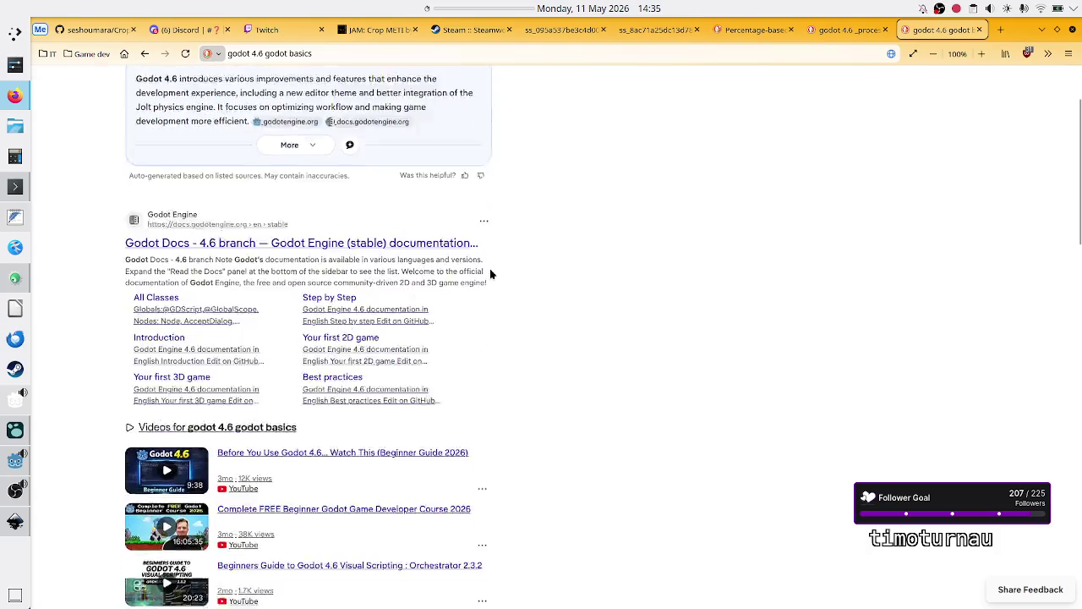
scroll(490, 273, "up", 5)
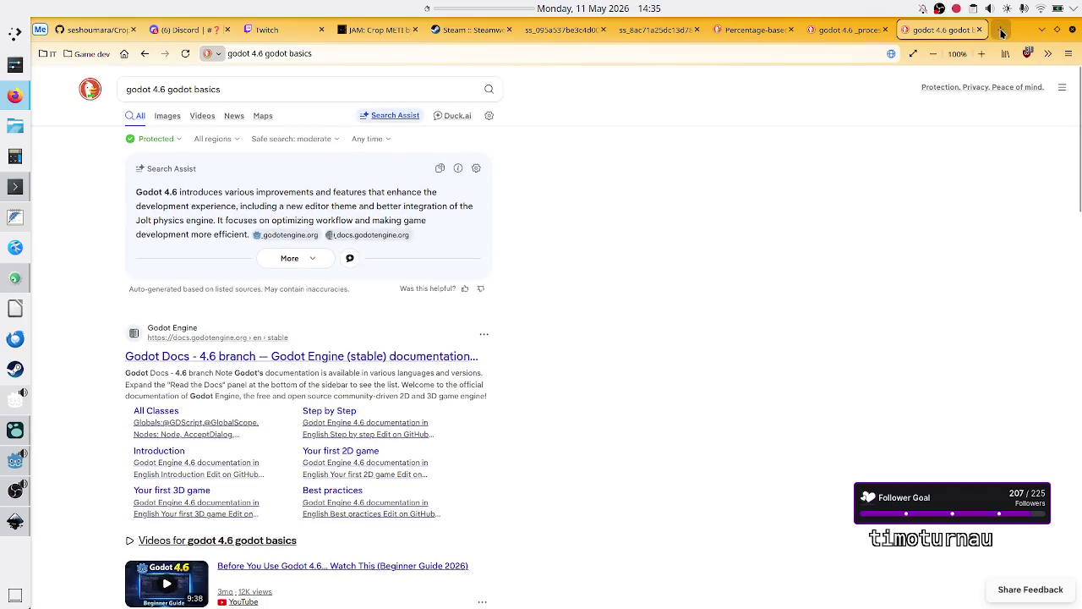
left_click(228, 355)
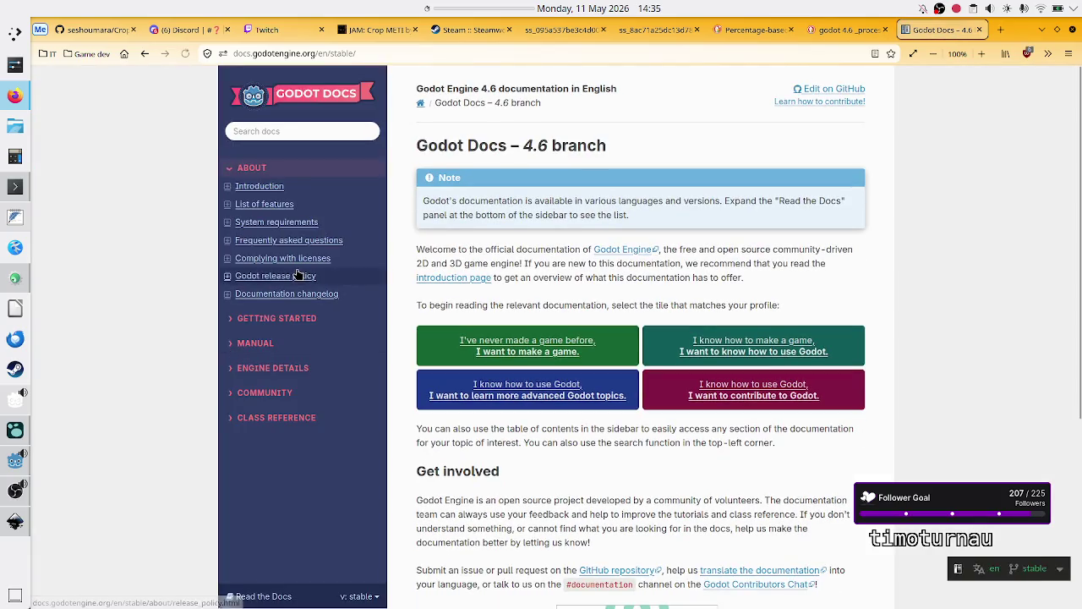
Search the docs for "setter" and view the _init vs. initialization vs. export set(value): example
left_click(348, 131)
type("gd")
key("BackSpace")
key("BackSpace")
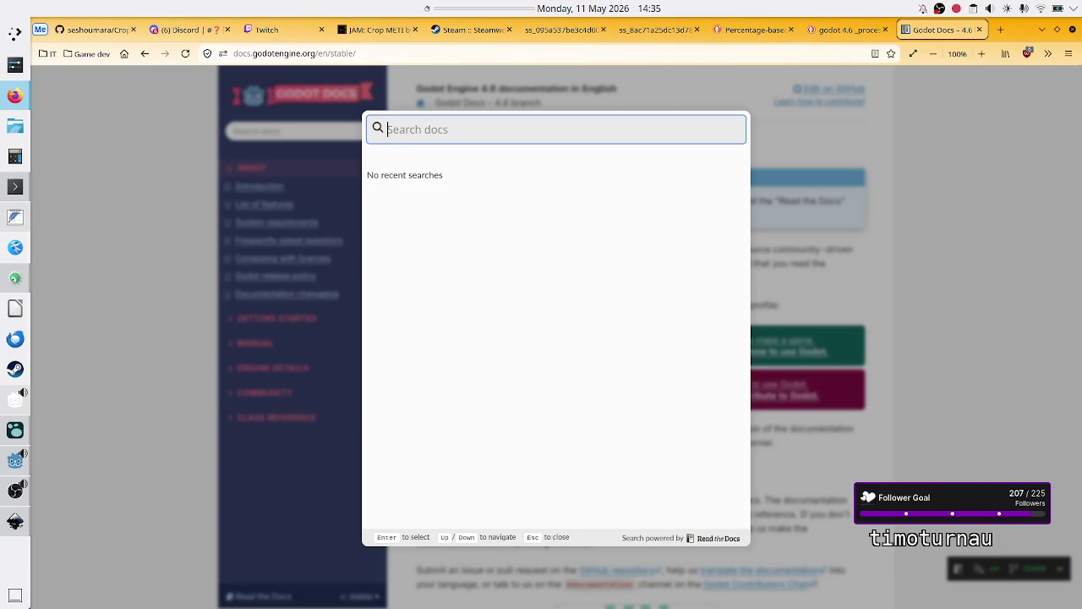
type("setter")
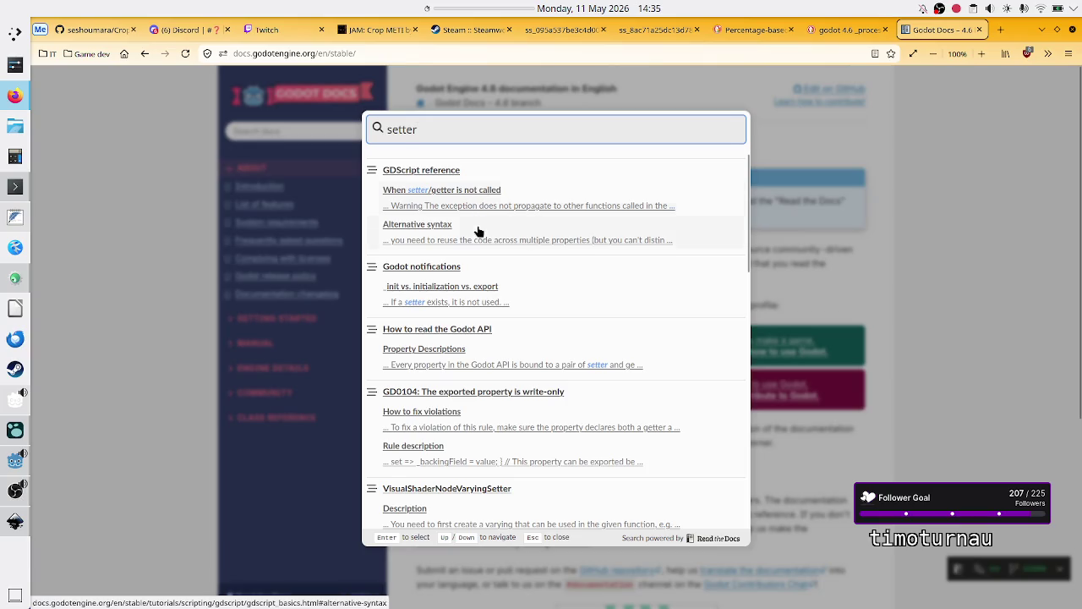
left_click(526, 295)
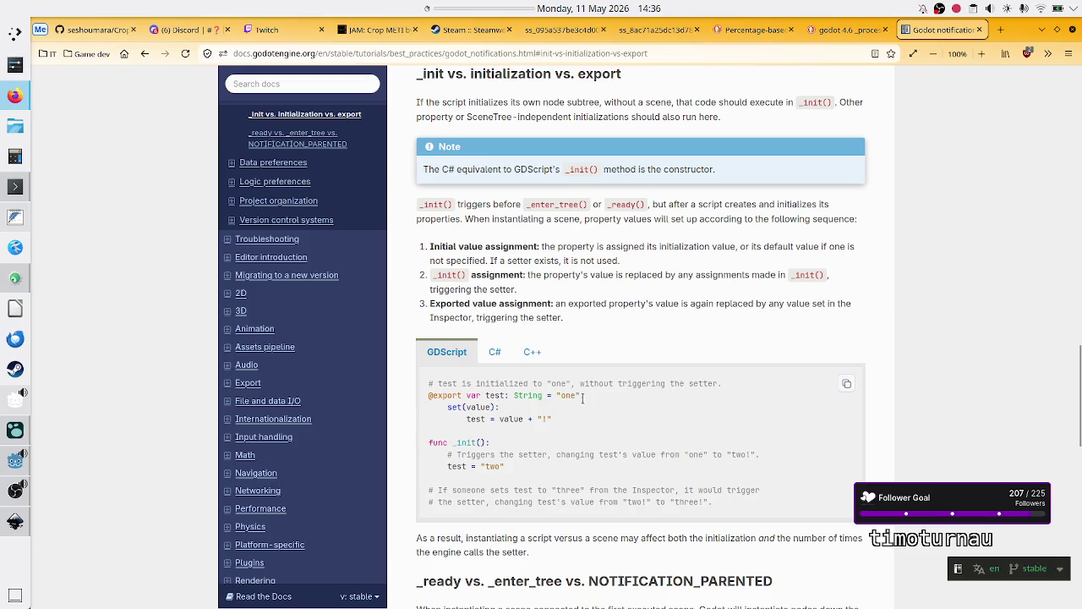
left_click_drag(448, 406, 501, 409)
left_click(502, 409)
Extend the left export with set(val): while comparing against the docs example
key("alt+Tab")
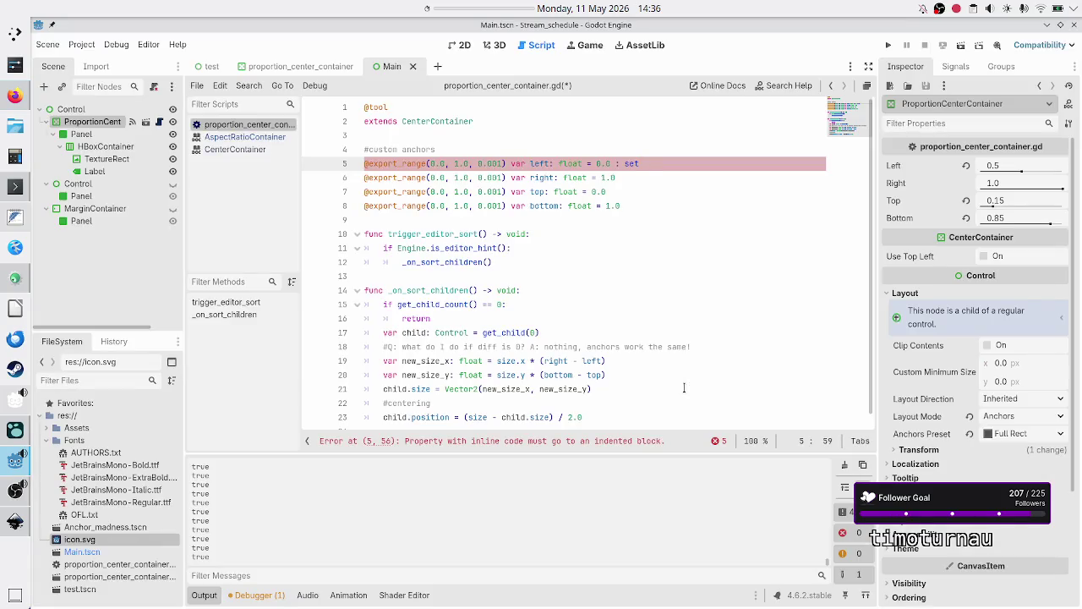
type("(val")
key("alt+Tab")
key("alt+Tab")
key("alt+Tab")
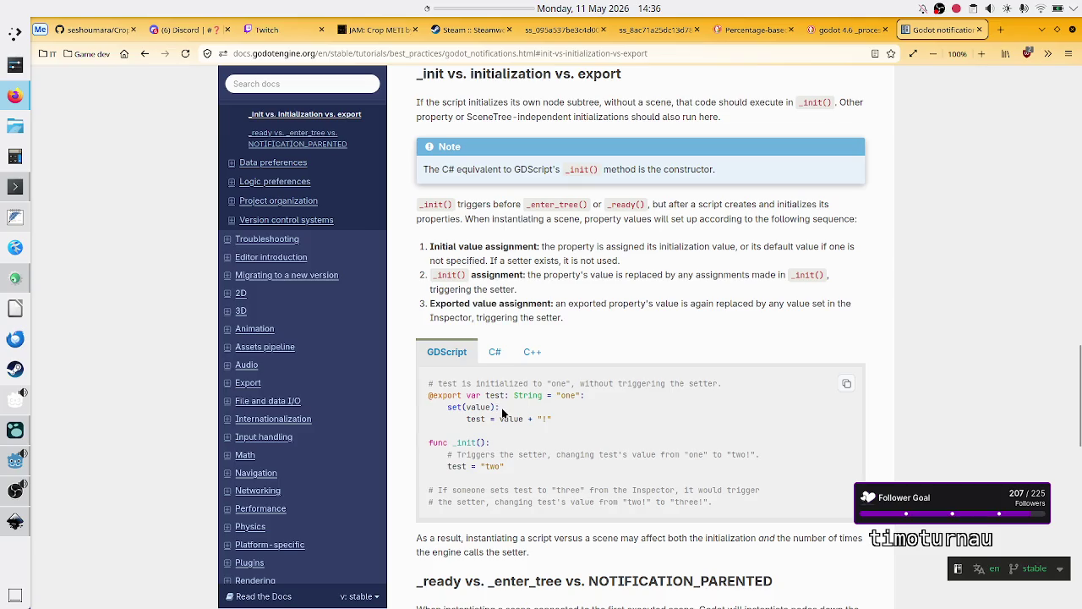
key("alt+Tab")
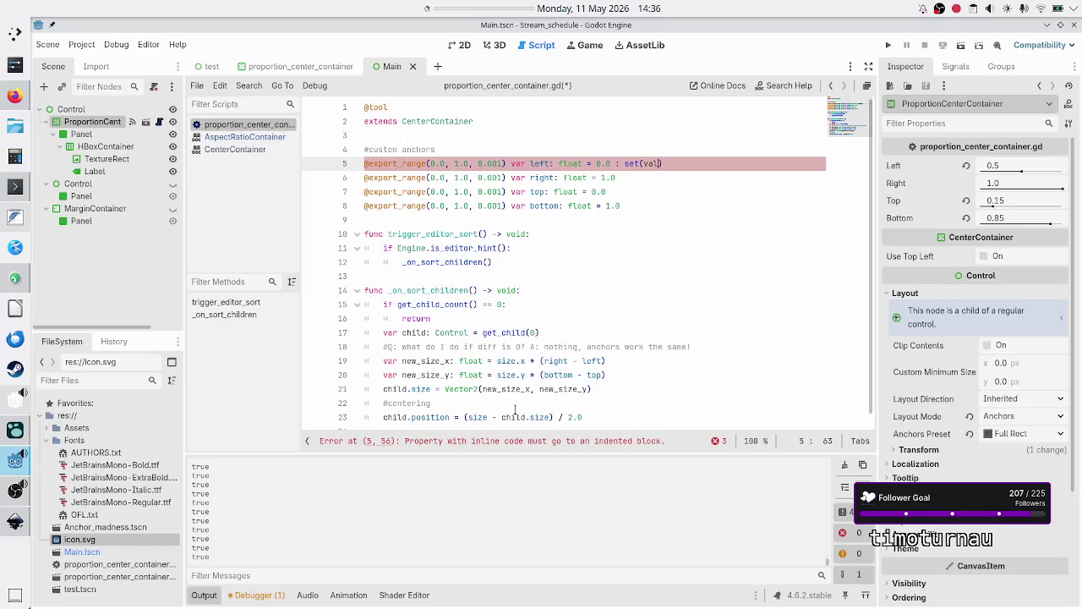
key("alt+Tab")
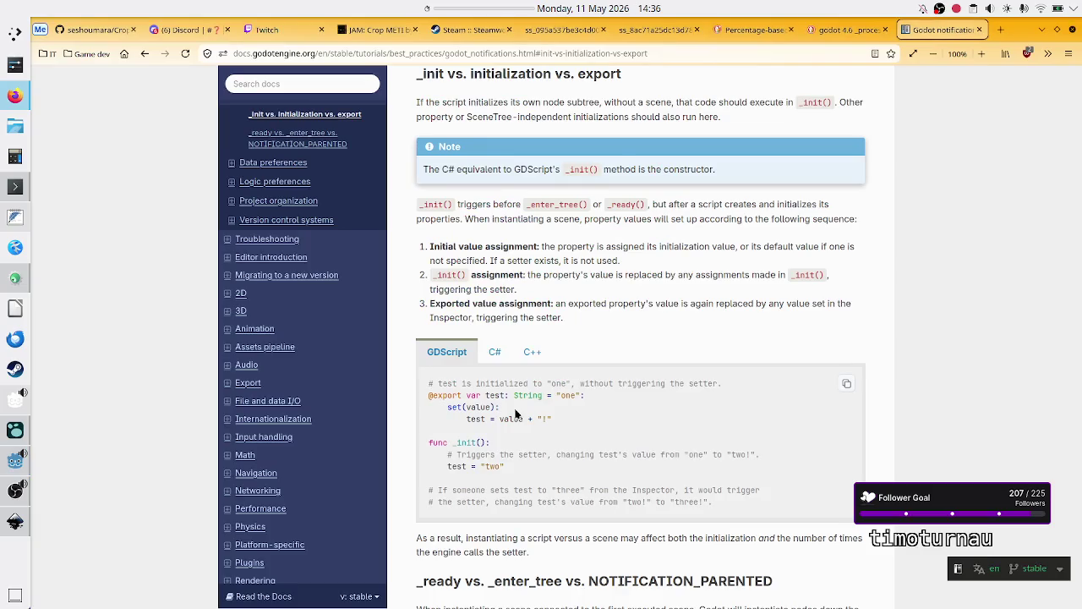
key("alt+Tab")
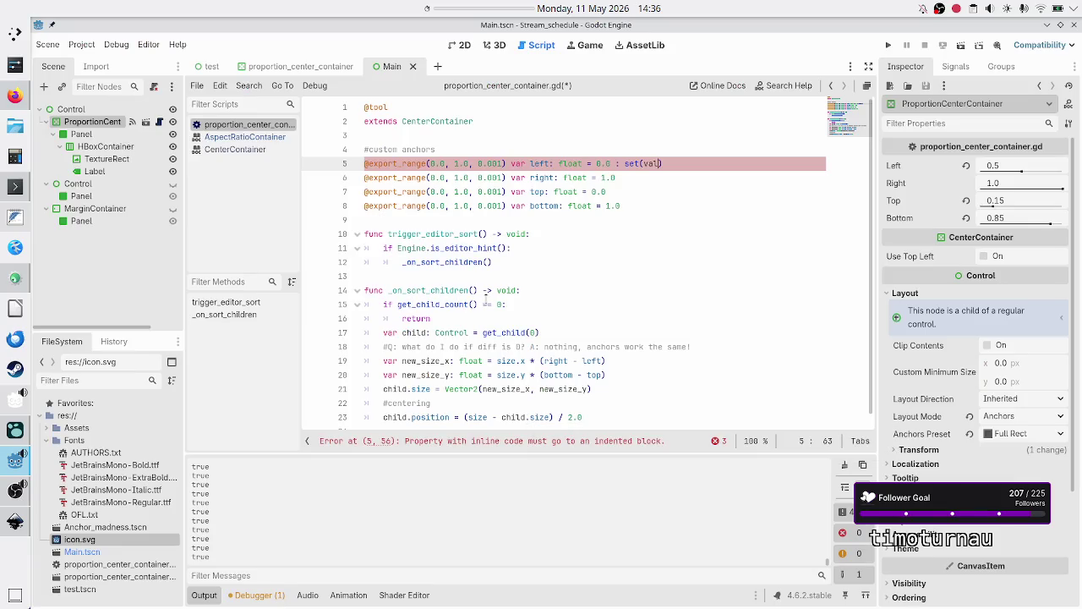
type(")")
key("alt+Tab")
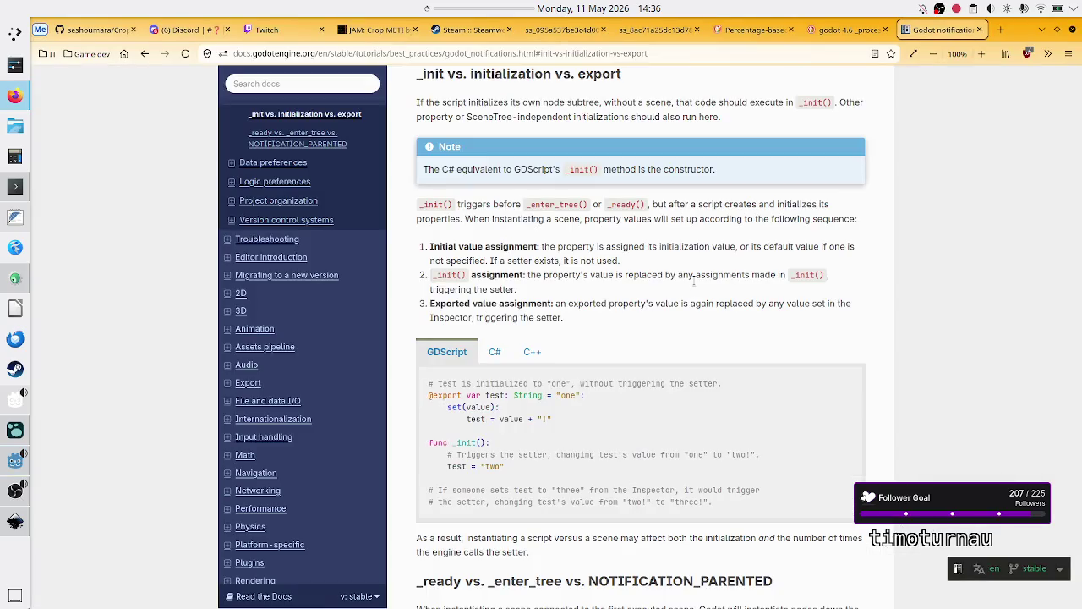
key("alt+Tab")
type(":")
key("Return")
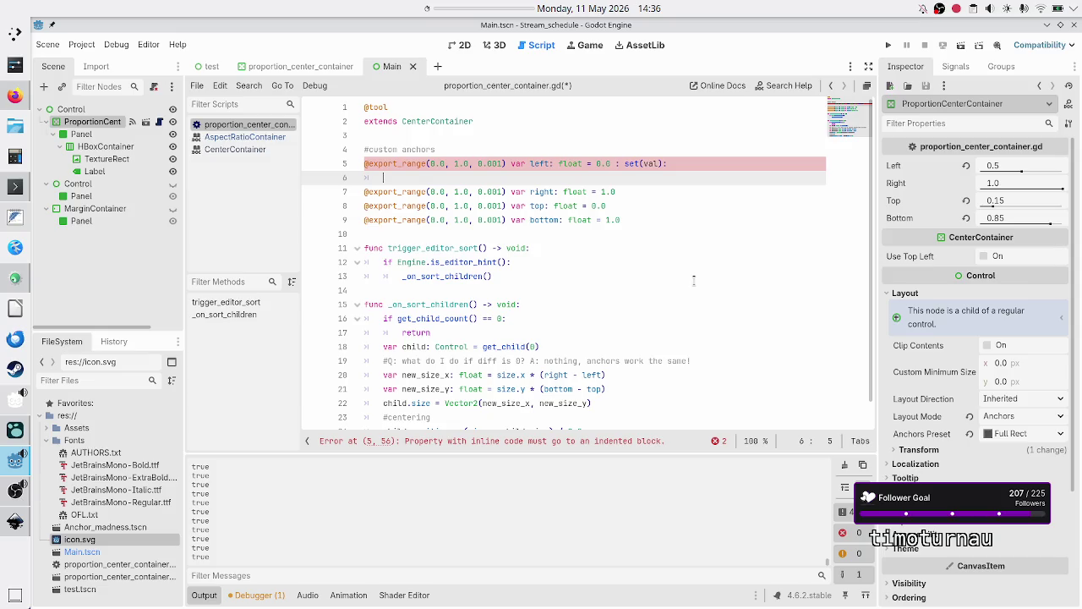
Add the indented body left = value and correct the setter parameter to value
key("alt+Tab")
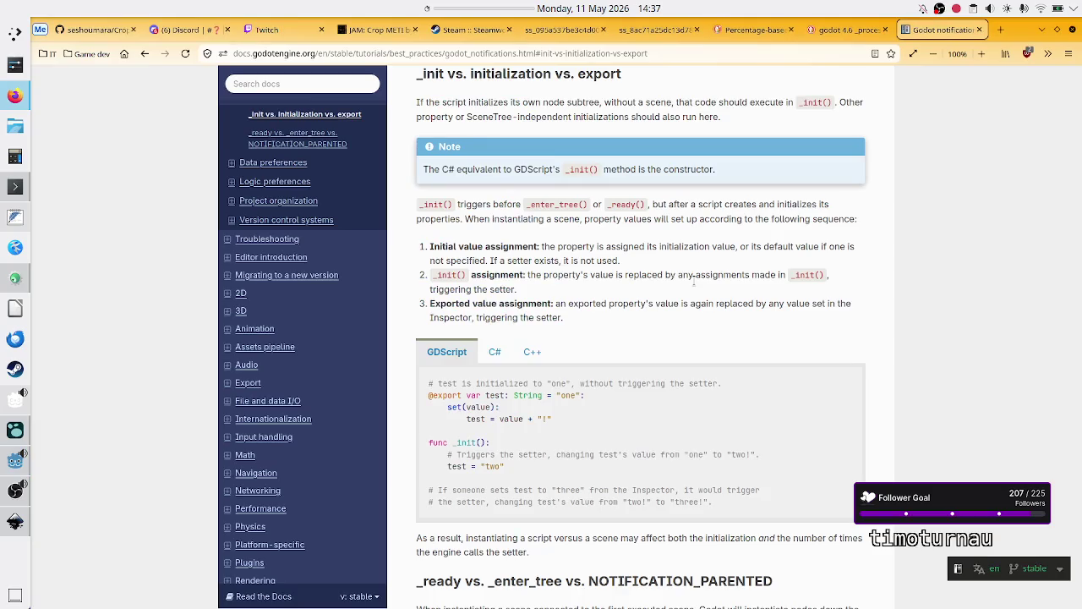
key("alt+Tab")
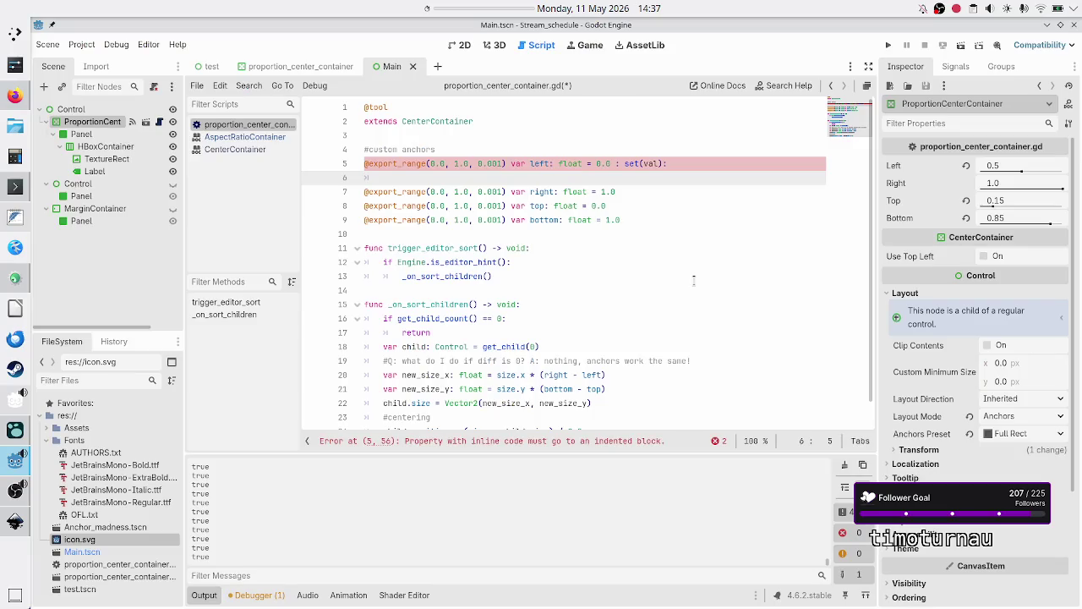
type("lef")
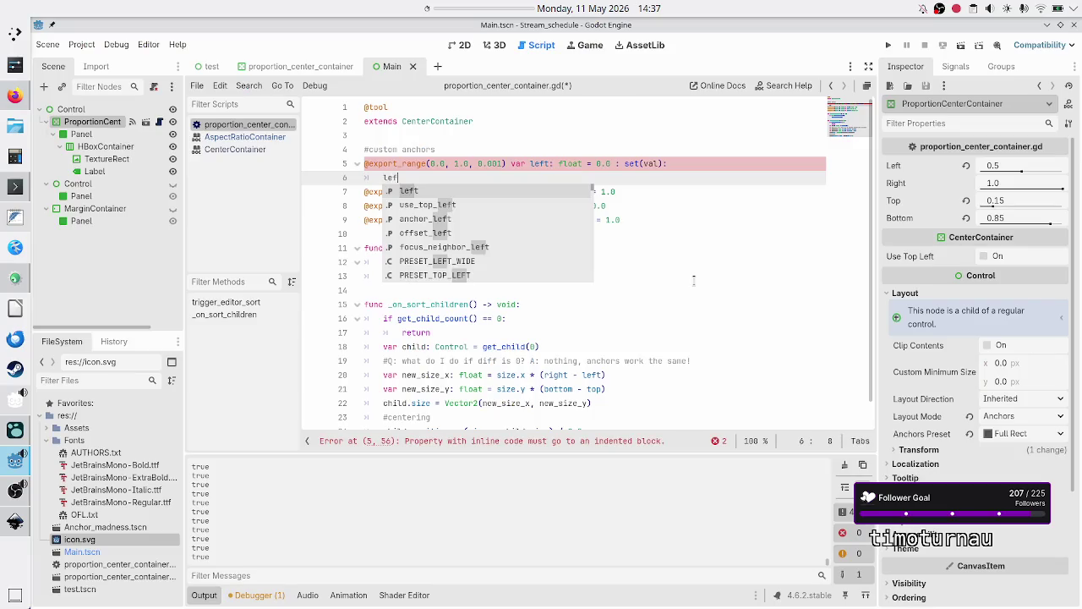
type("t = value")
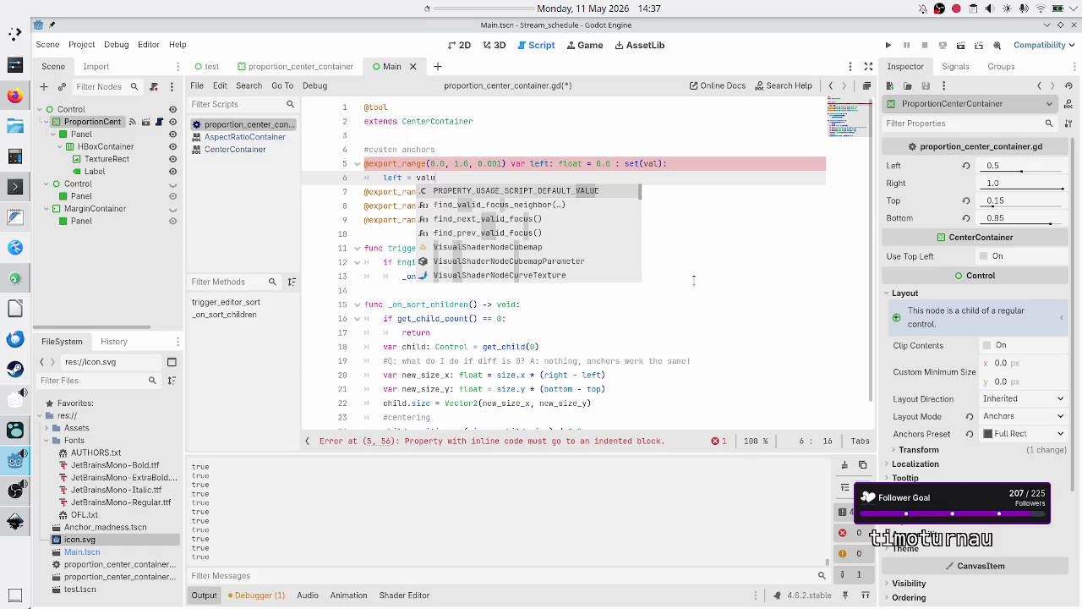
key("Up")
key("End")
key("Left")
key("Left")
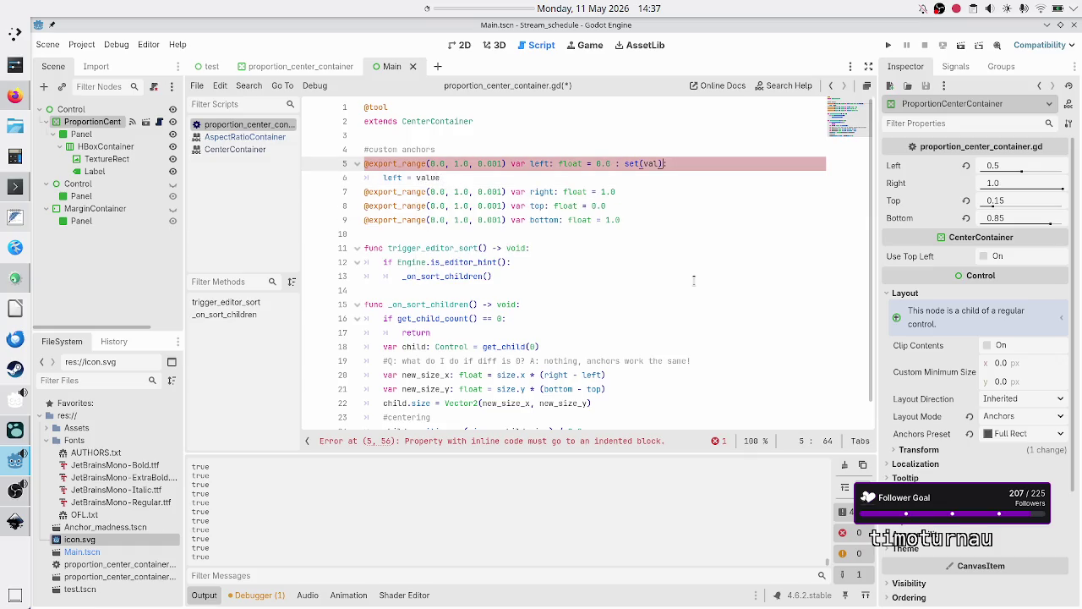
type("ue")
key("Down")
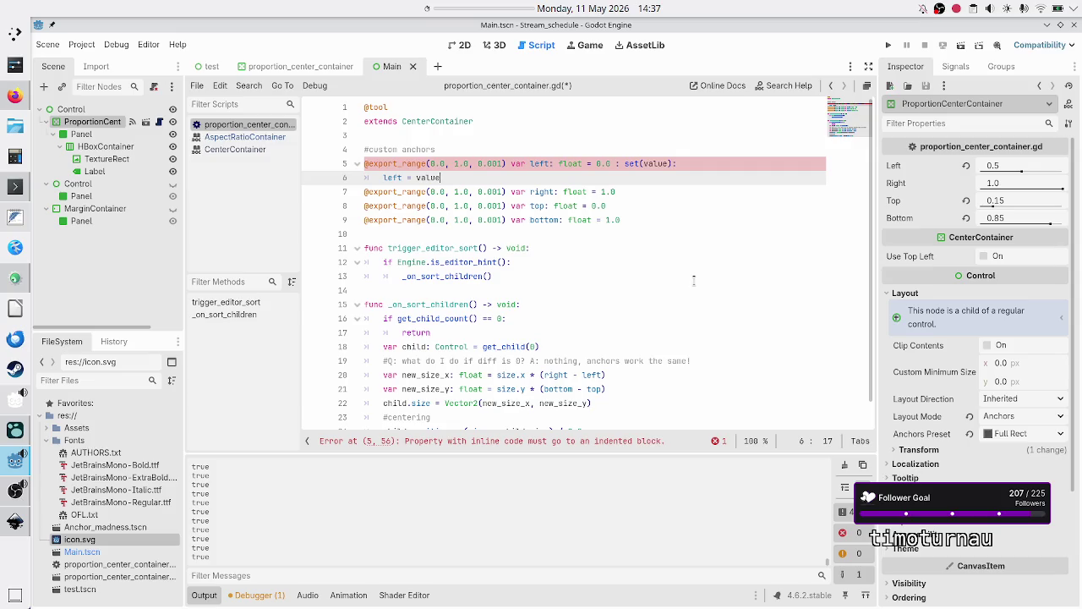
Start a partial "trigg" line in the setter and select the trigger_editor_sort function
key("Return")
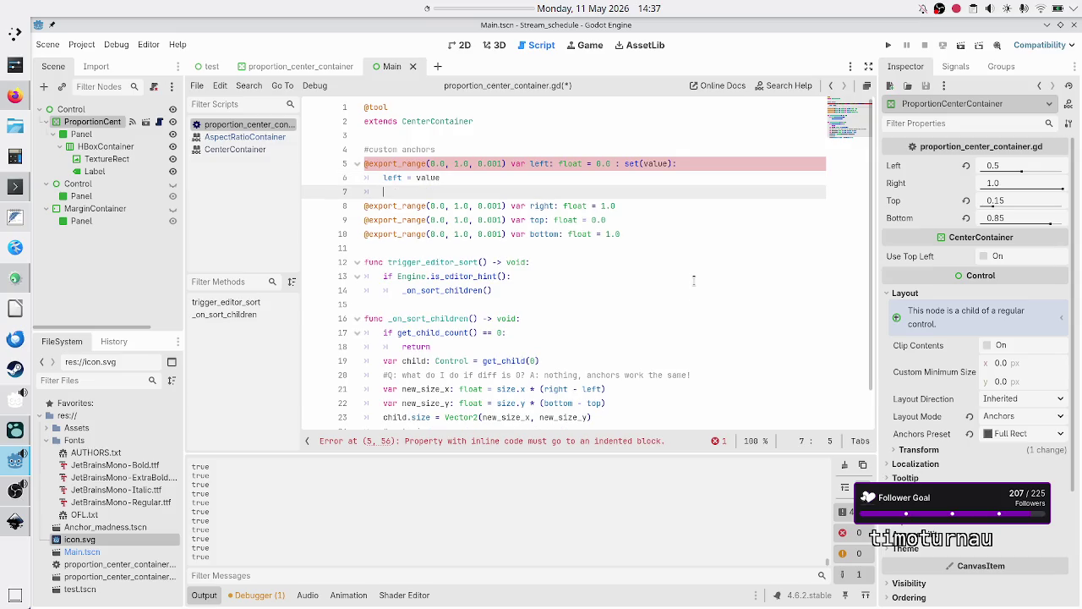
type("trigg")
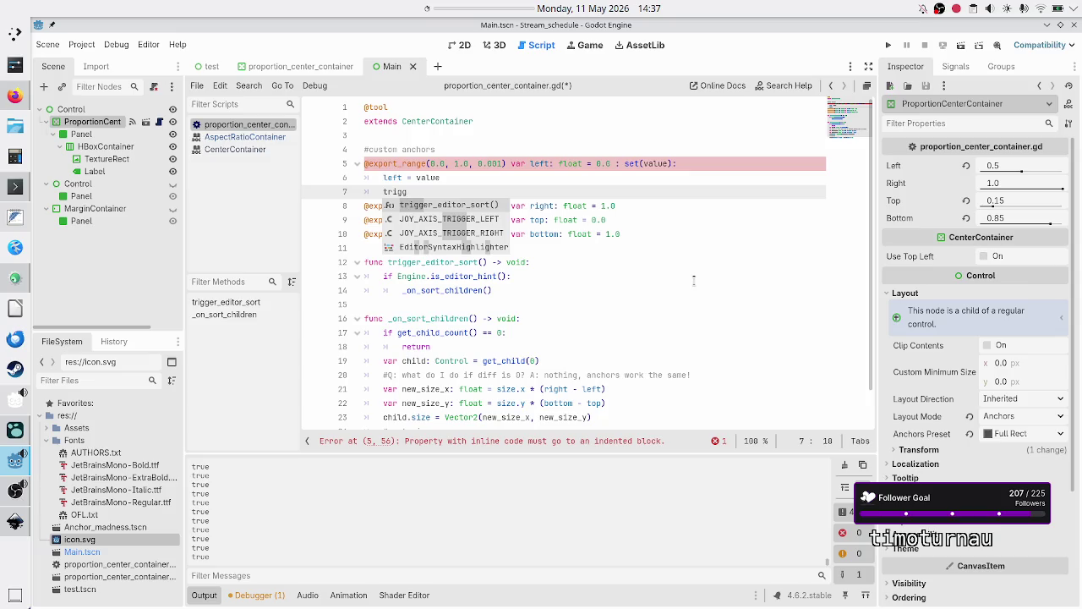
key("Escape")
key("Down")
key("Down")
key("Down")
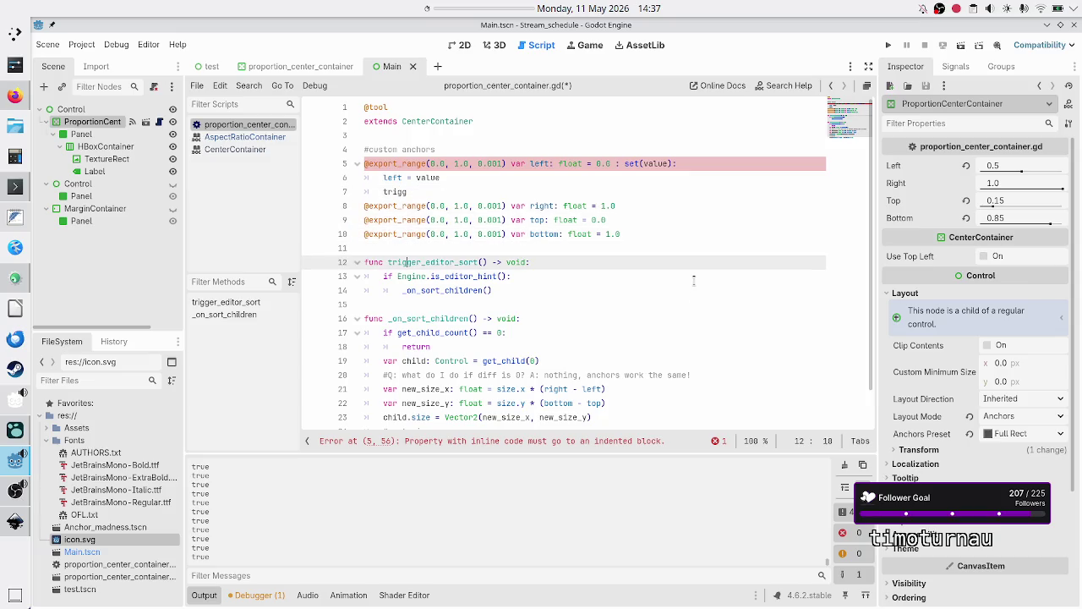
key("Down")
key("shift+Down")
key("shift+Down")
key("shift+Down")
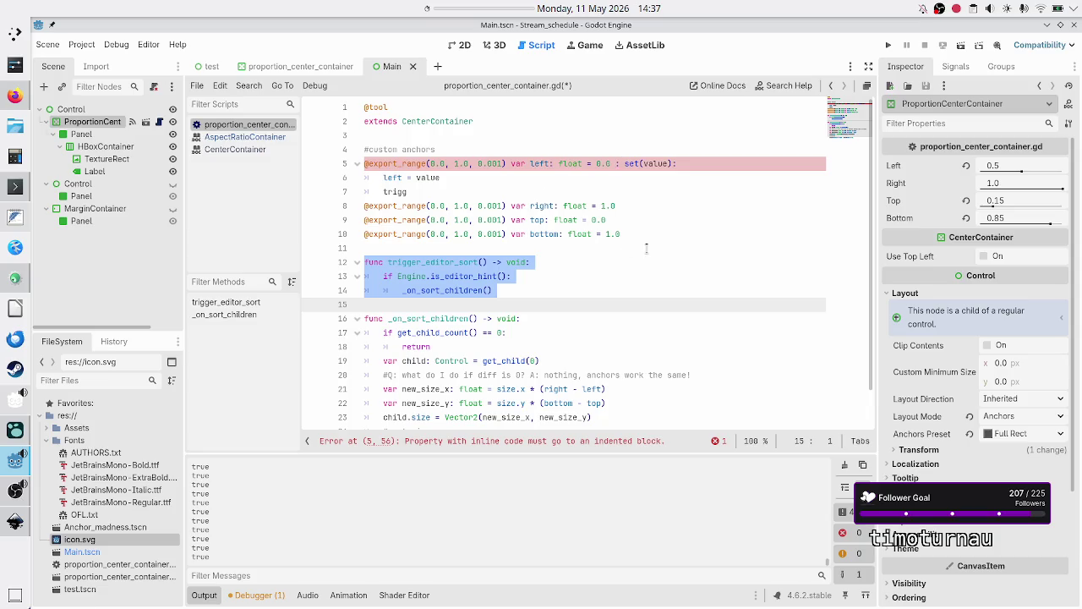
Delete the trigger_editor_sort function and complete the setter's trigg line to _on_sort_children()
key("BackSpace")
key("BackSpace")
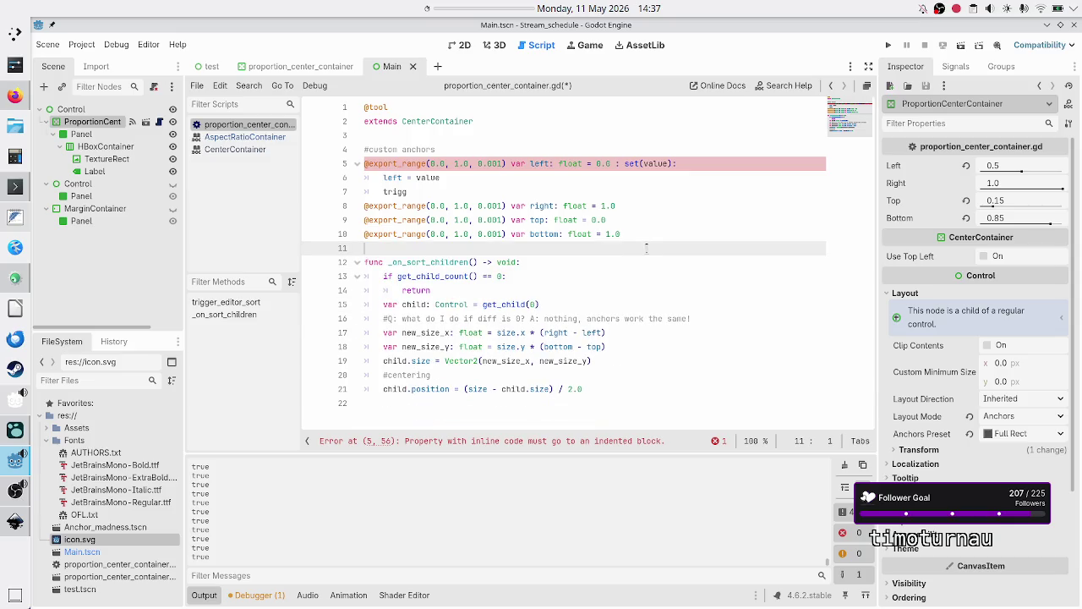
key("Down")
key("Down")
key("Down")
key("Up")
key("Up")
key("Up")
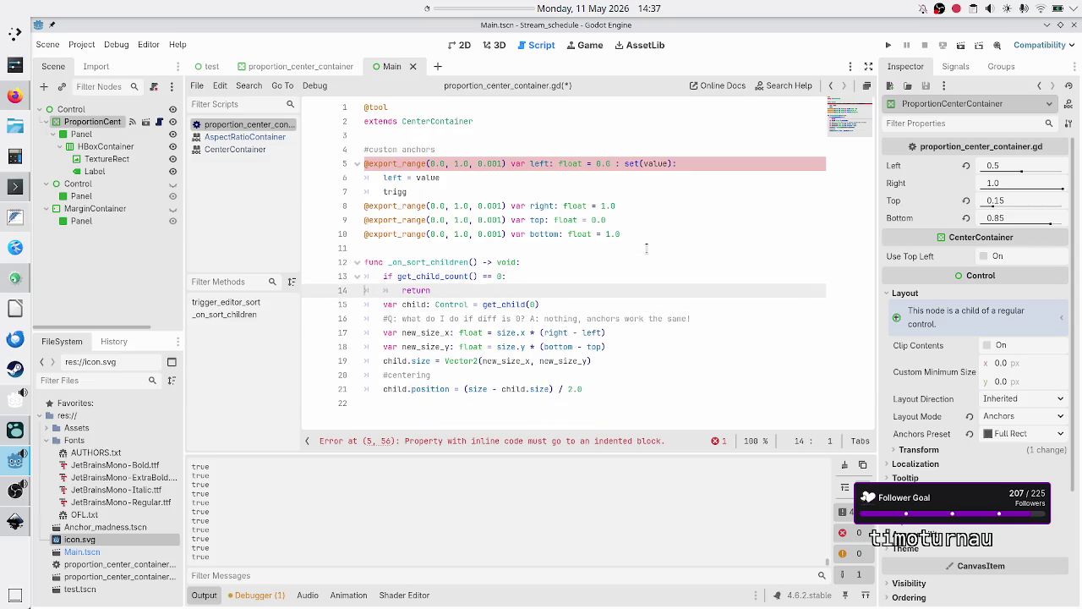
key("Down")
key("Down")
key("Down")
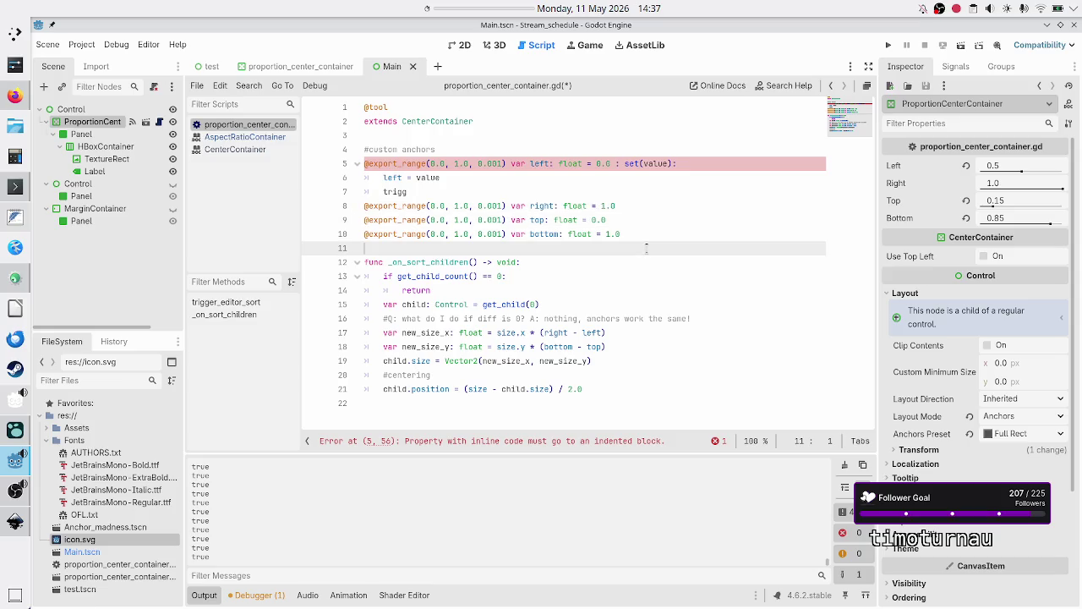
key("Up")
key("Up")
key("Up")
key("End")
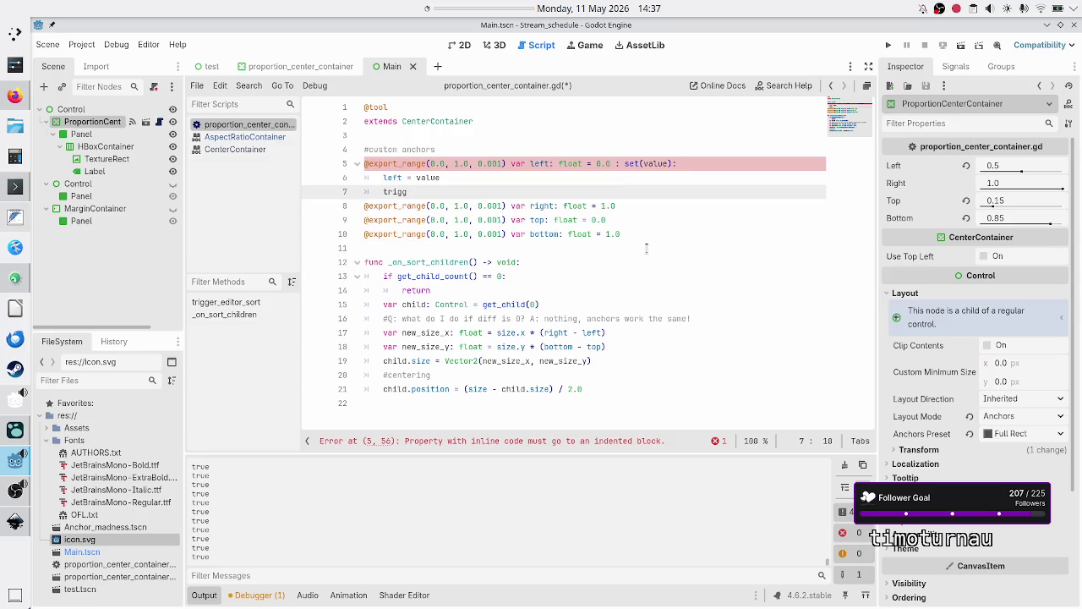
key("BackSpace")
key("BackSpace")
key("BackSpace")
type("on_sor")
key("Return")
Break the left declaration so set(value): sits on its own line
key("Up")
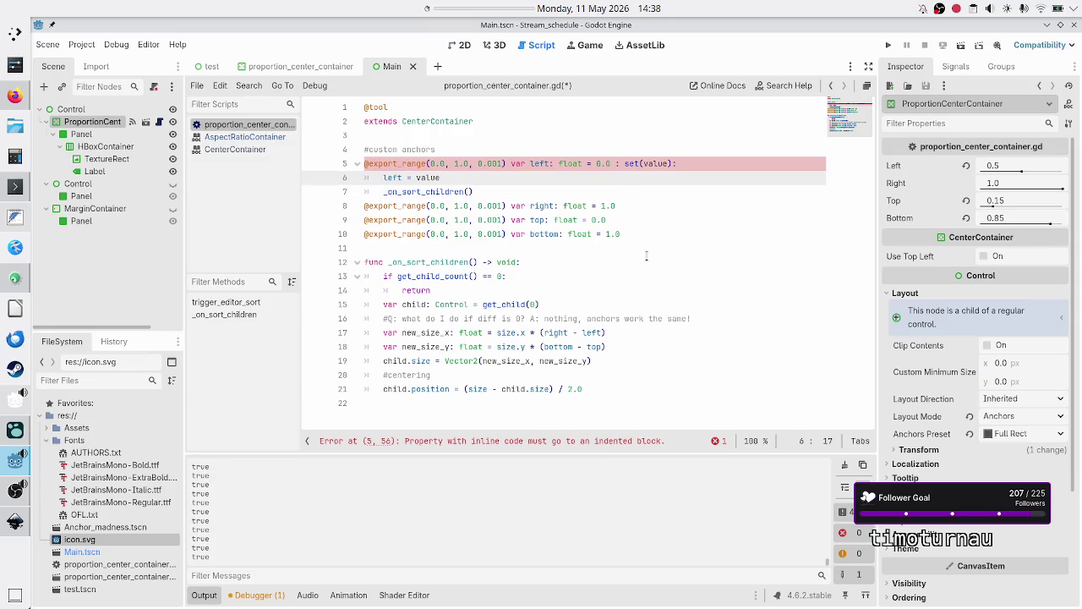
key("Up")
key("End")
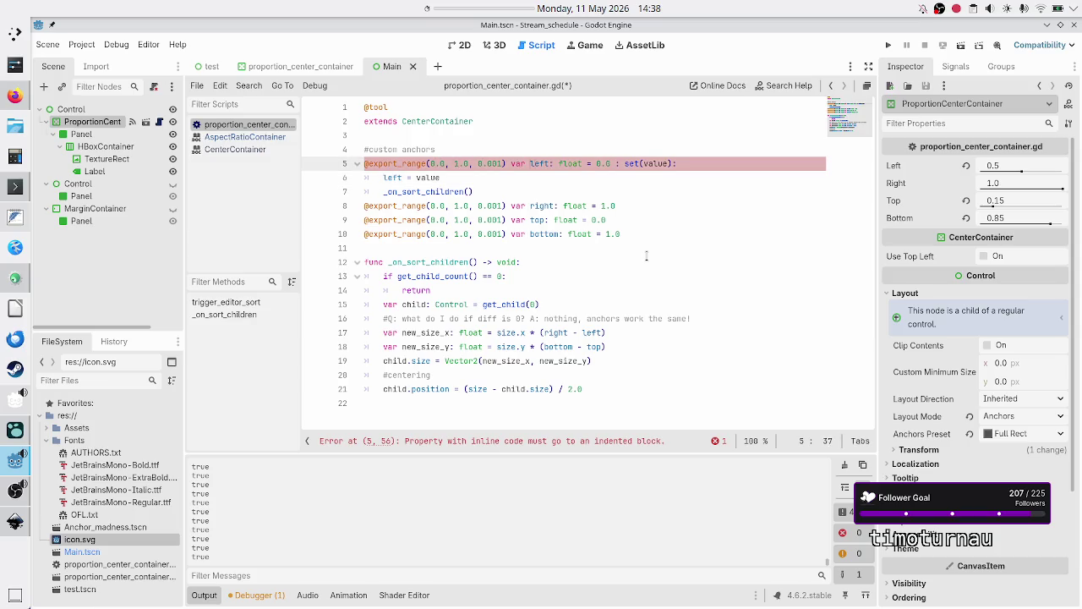
key("Return")
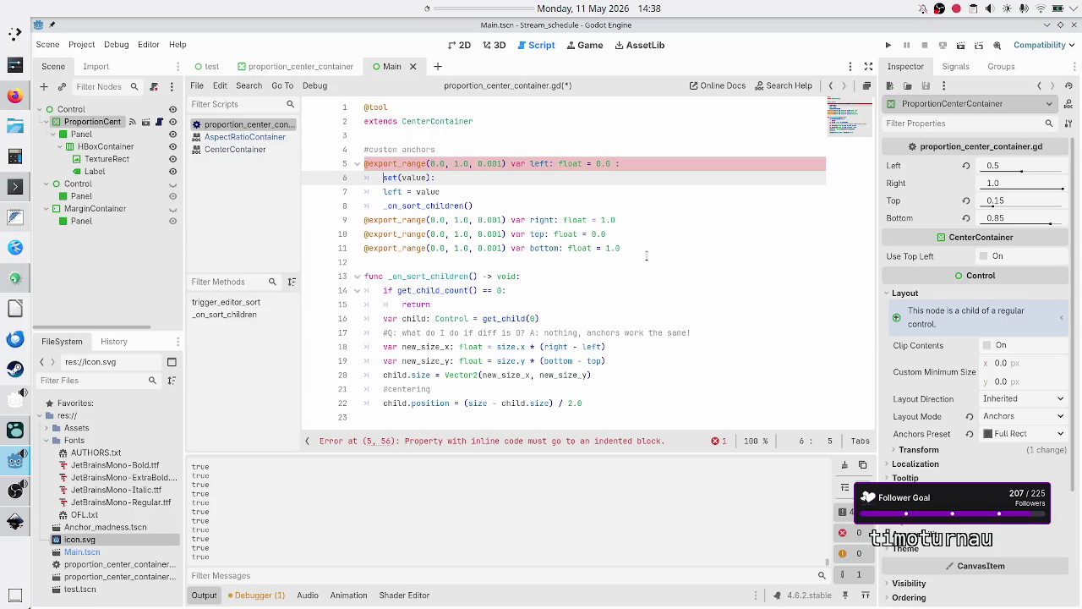
Indent the set(value): line and the _on_sort_children() call under the left export
key("Down")
key("Tab")
key("Down")
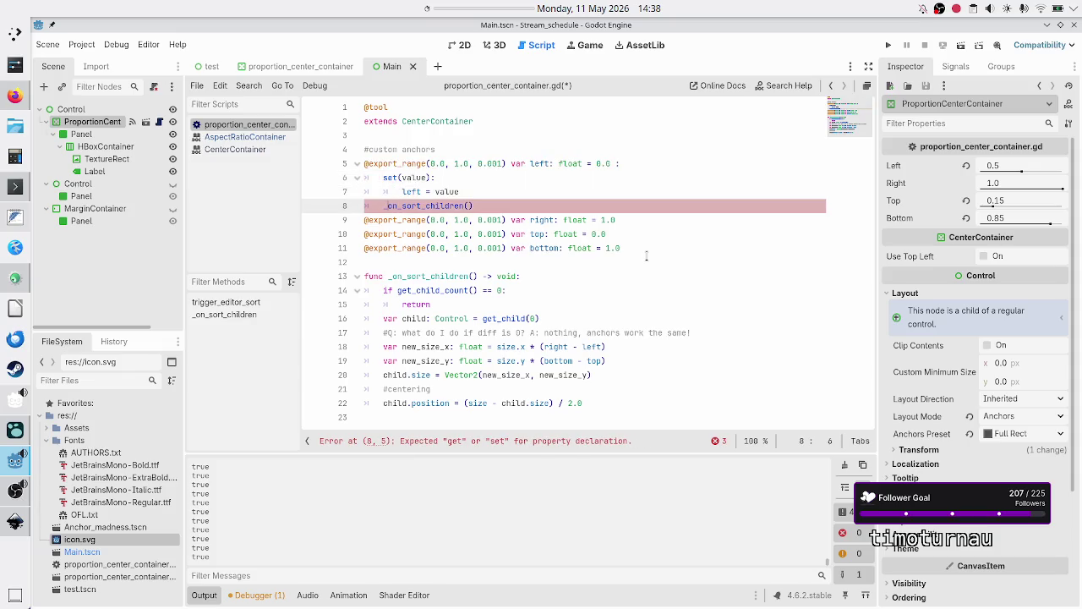
key("Tab")
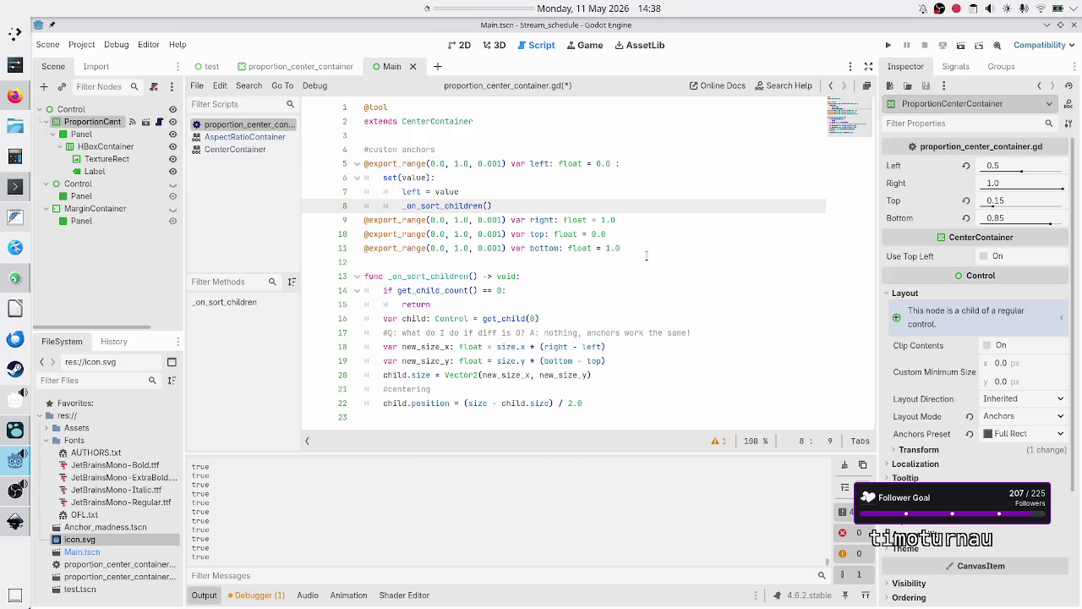
key("Right")
key("Right")
key("Right")
key("Up")
key("Up")
key("Up")
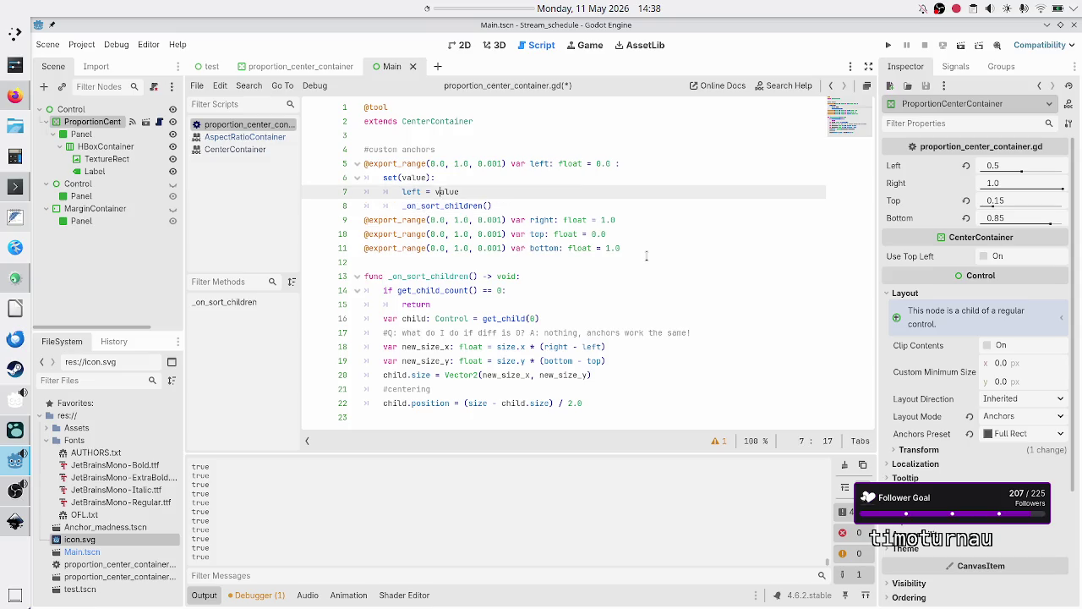
key("Down")
key("Down")
key("Up")
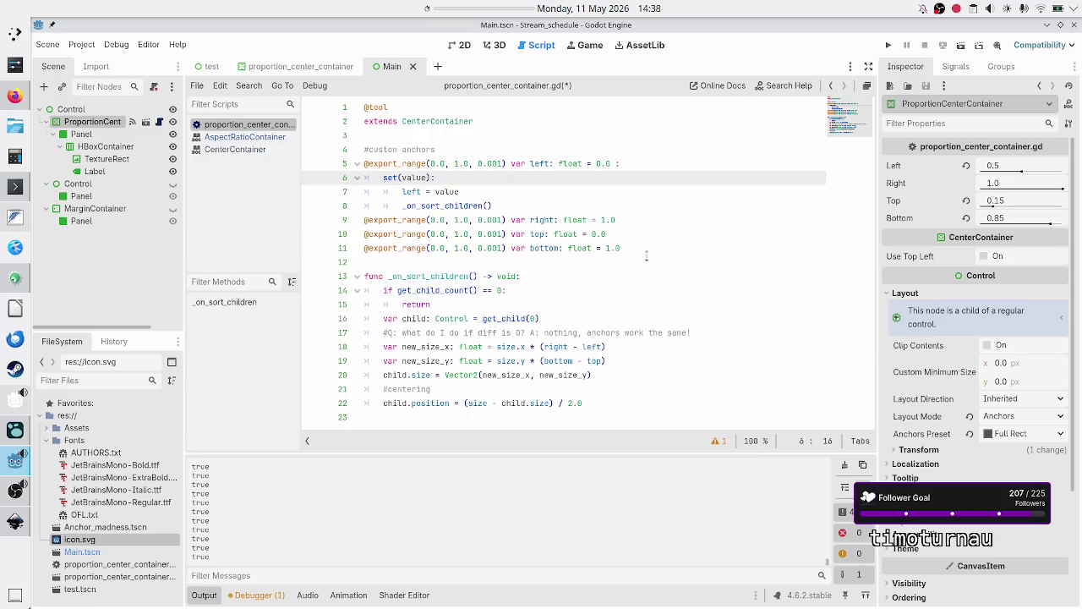
key("Down")
key("Down")
key("Up")
key("Up")
Rejoin set(value): to the declaration, recheck errors, then split it onto its own indented line
key("Home")
key("Home")
key("shift+End")
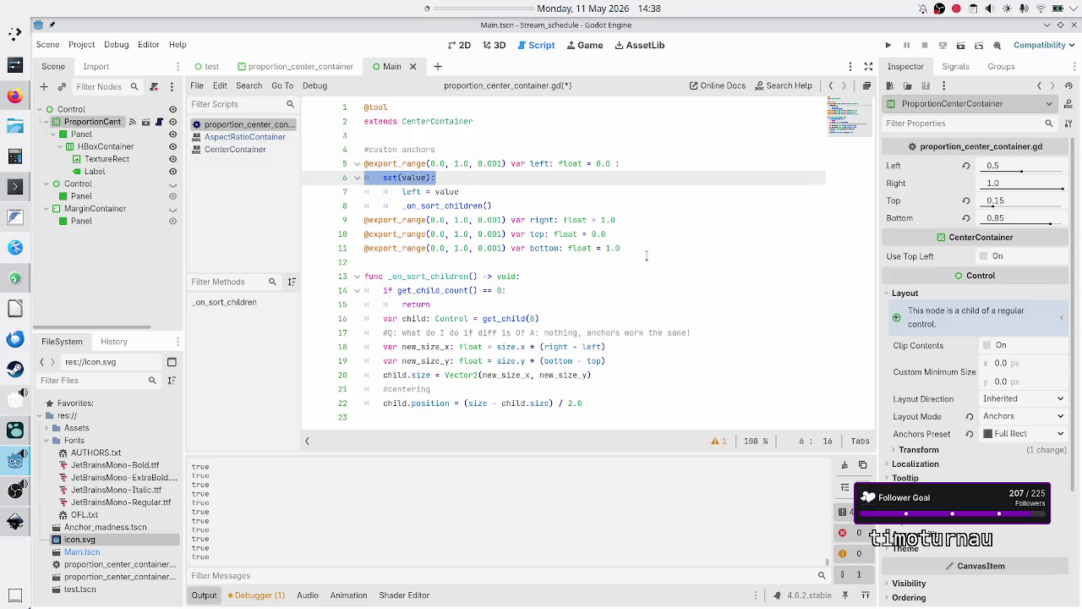
key("Home")
key("Down")
key("Up")
key("BackSpace")
key("BackSpace")
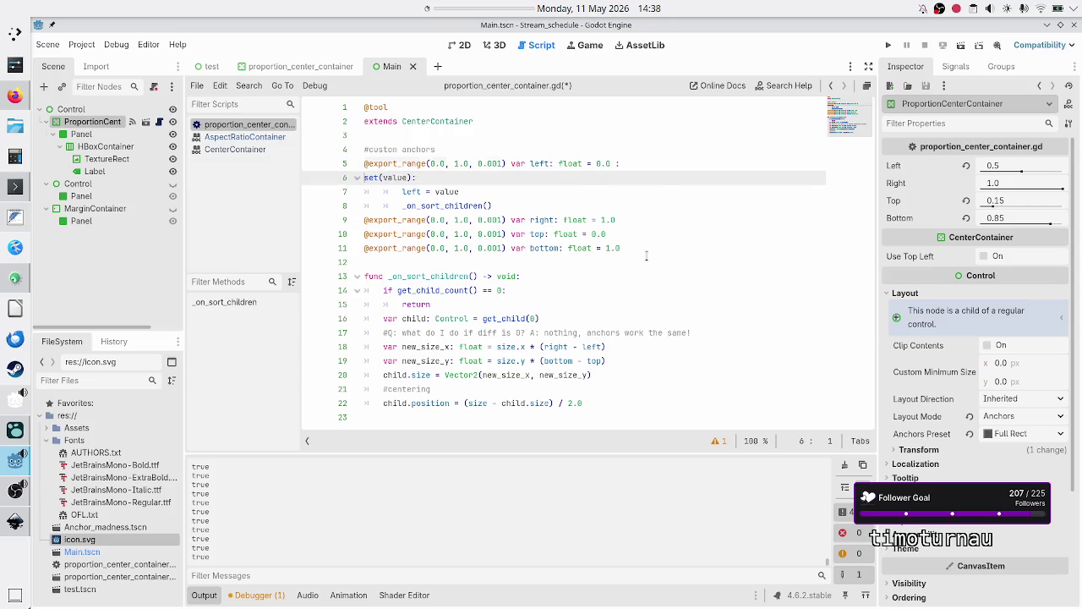
left_click(646, 258)
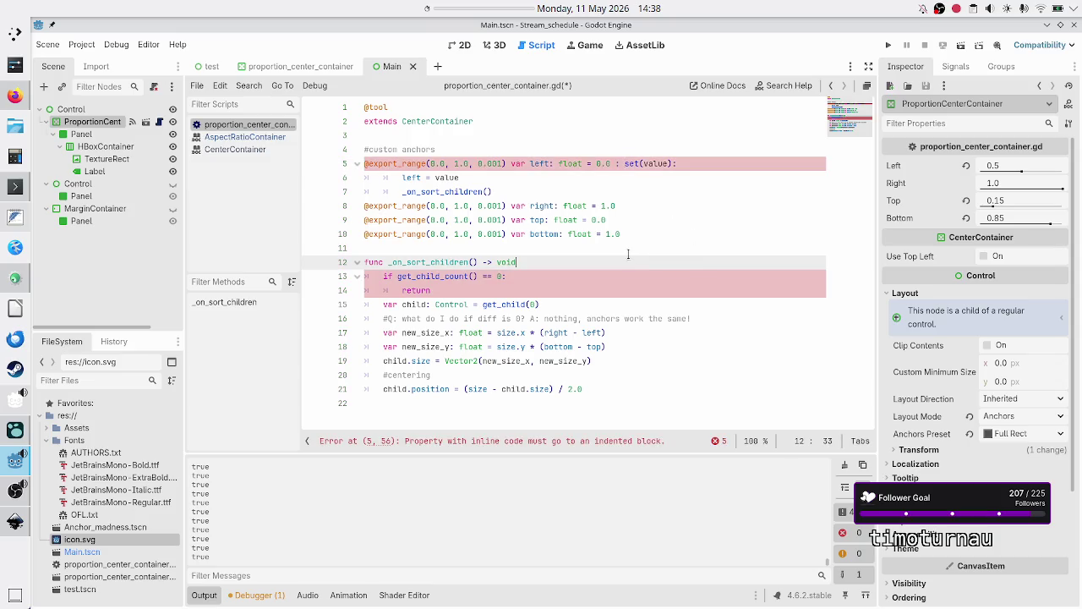
left_click(629, 163)
key("Return")
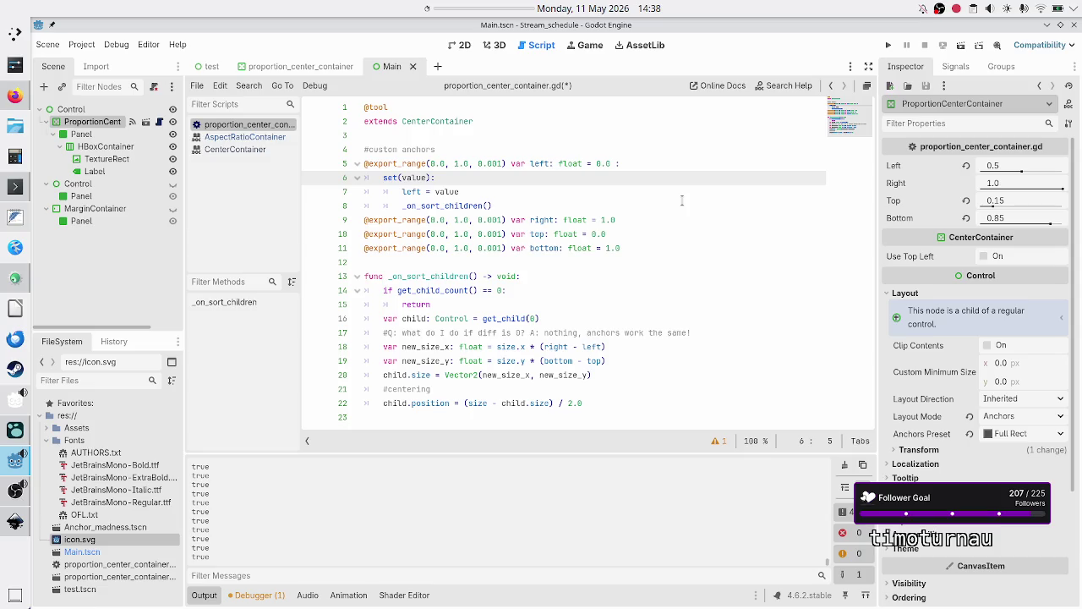
Select the left setter block on lines 6–8 and copy it
key("shift+Down")
key("shift+Down")
key("shift+Down")
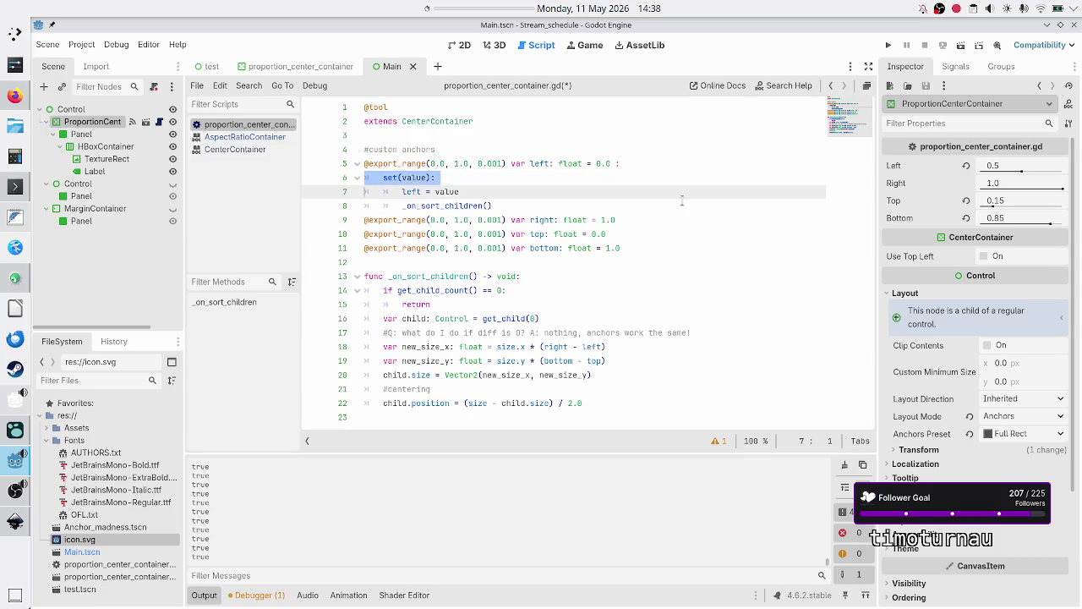
key("shift+Up")
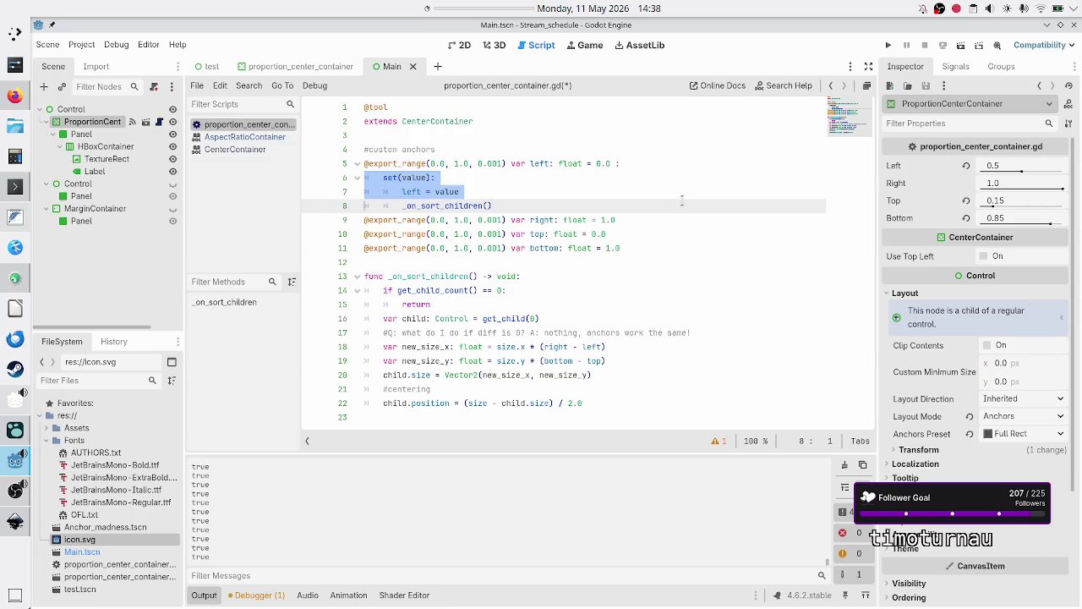
key("shift+Right")
key("shift+Right")
key("shift+Right")
key("shift+Right")
key("shift+Right")
key("shift+Right")
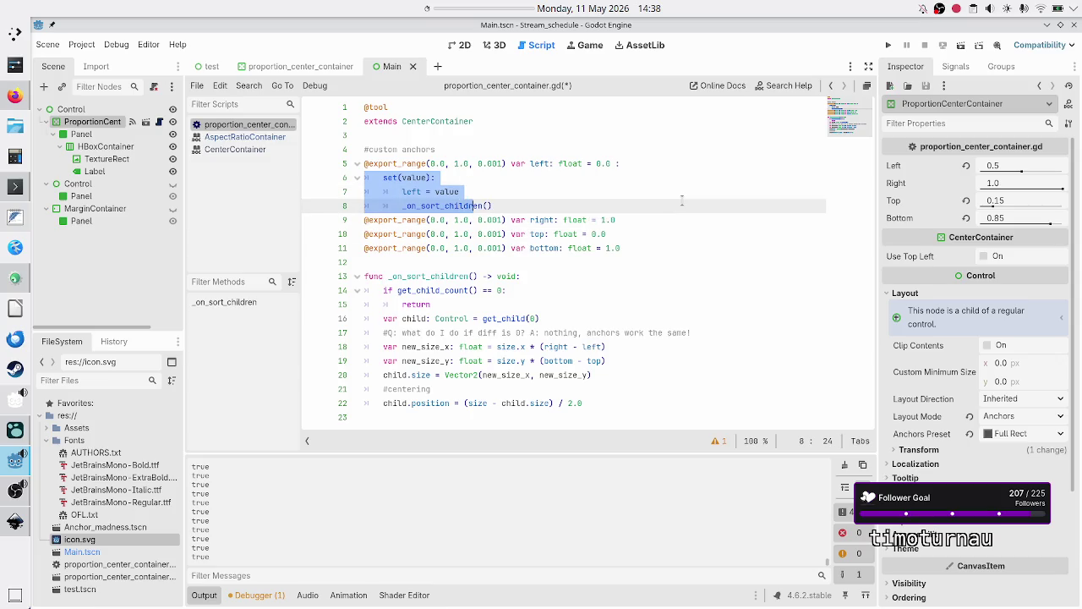
key("Down")
key("End")
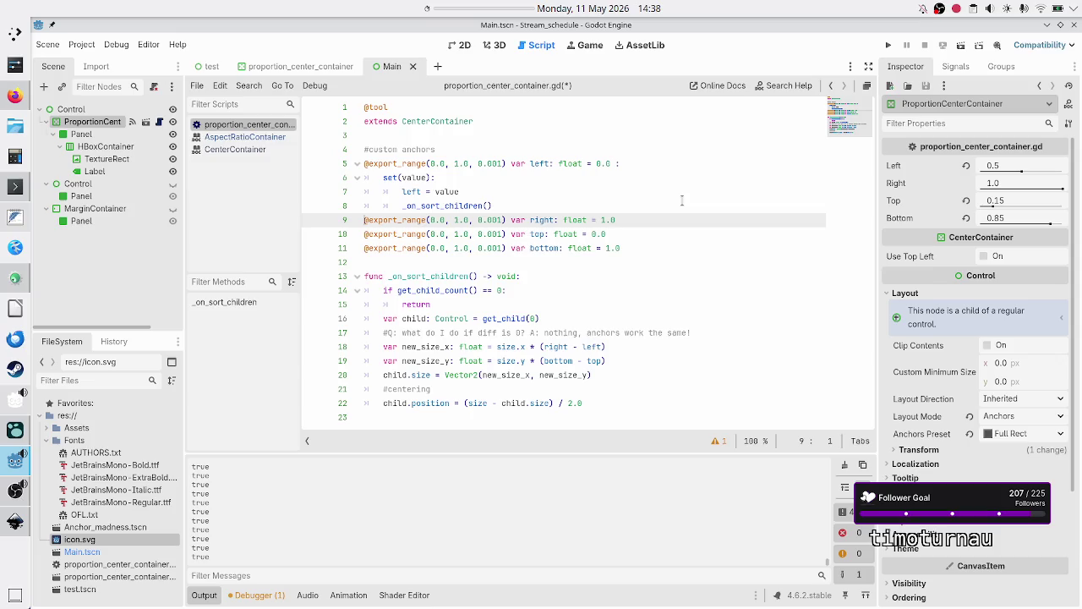
Paste the copied setter under the right, top and bottom anchor declarations
key("Return")
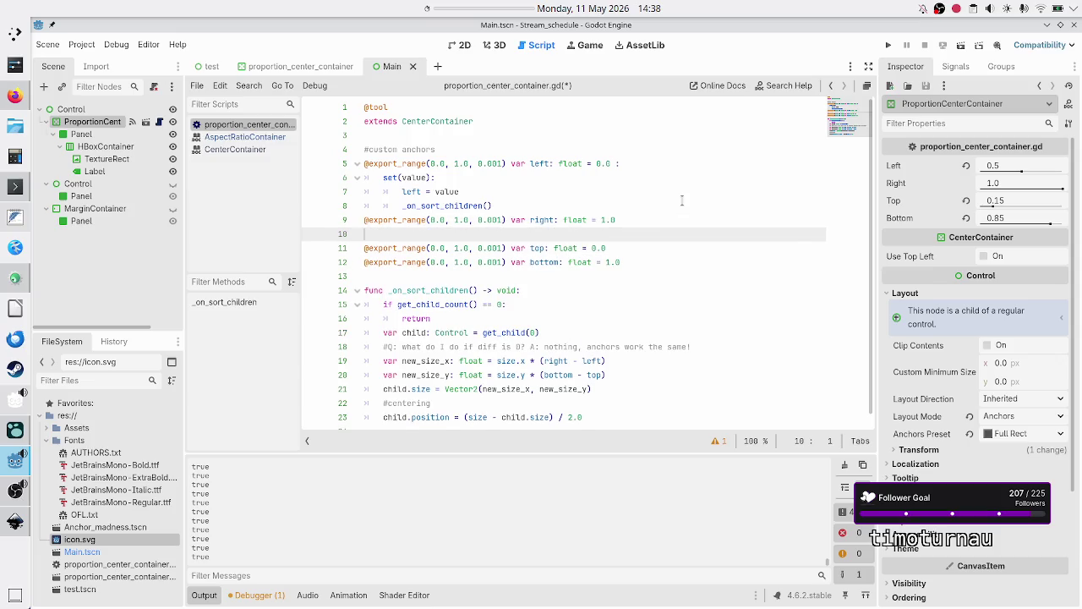
type("set(value): \t\tleft = value \t\t_on_sort_children()")
key("Delete")
key("Down")
key("Up")
key("End")
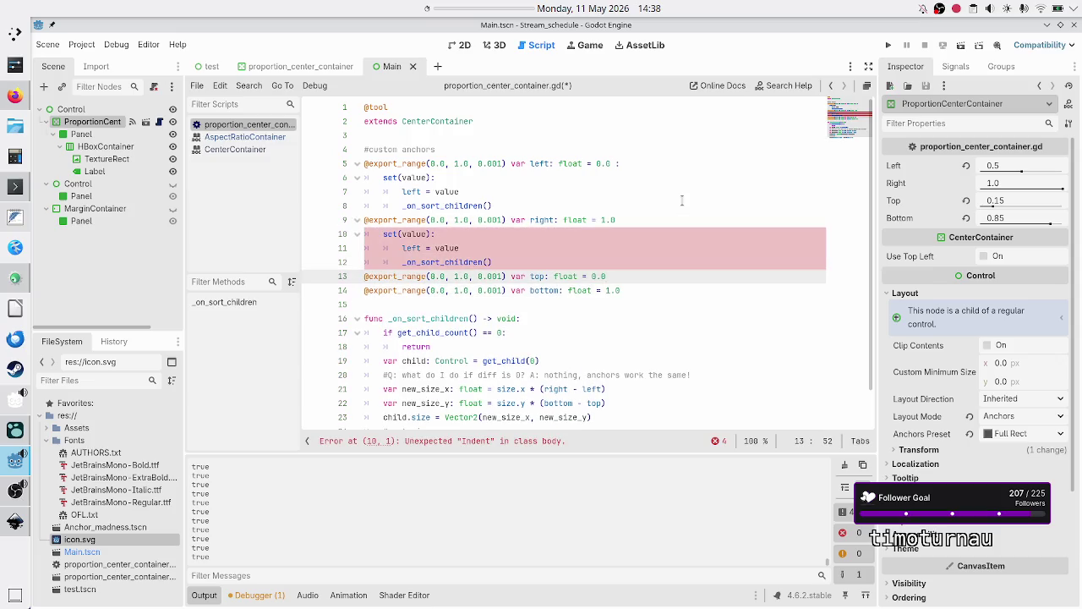
key("Return")
type("set(value): \t\tleft = value \t\t_on_sort_children()")
key("Down")
key("End")
key("Return")
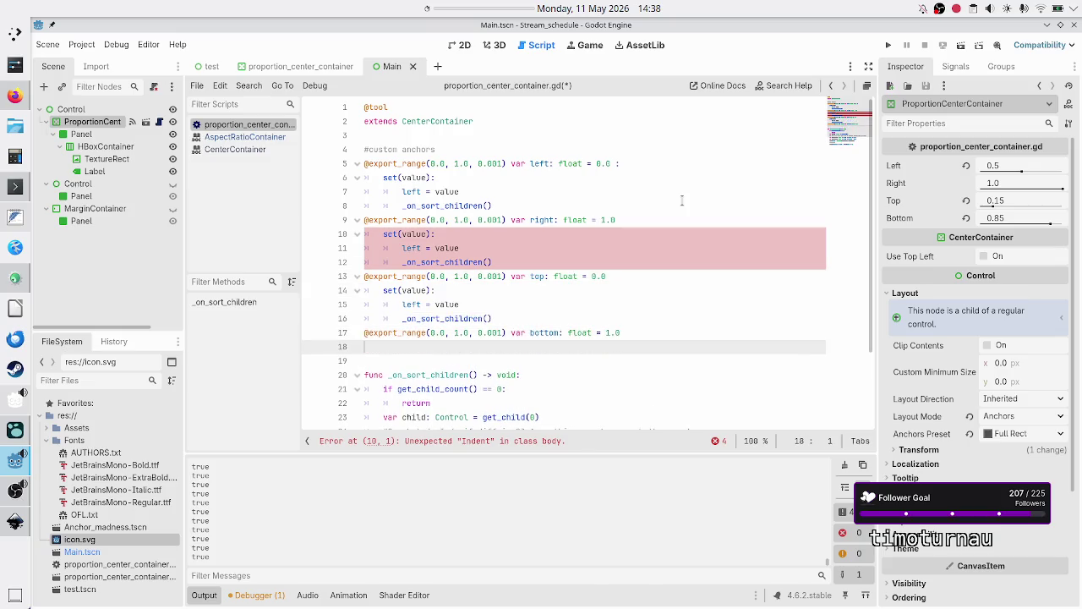
type("set(value): \t\tleft = value \t\t_on_sort_children()")
Add the closing colons to the bottom, top and right anchor declarations
key("Up")
key("Up")
key("Up")
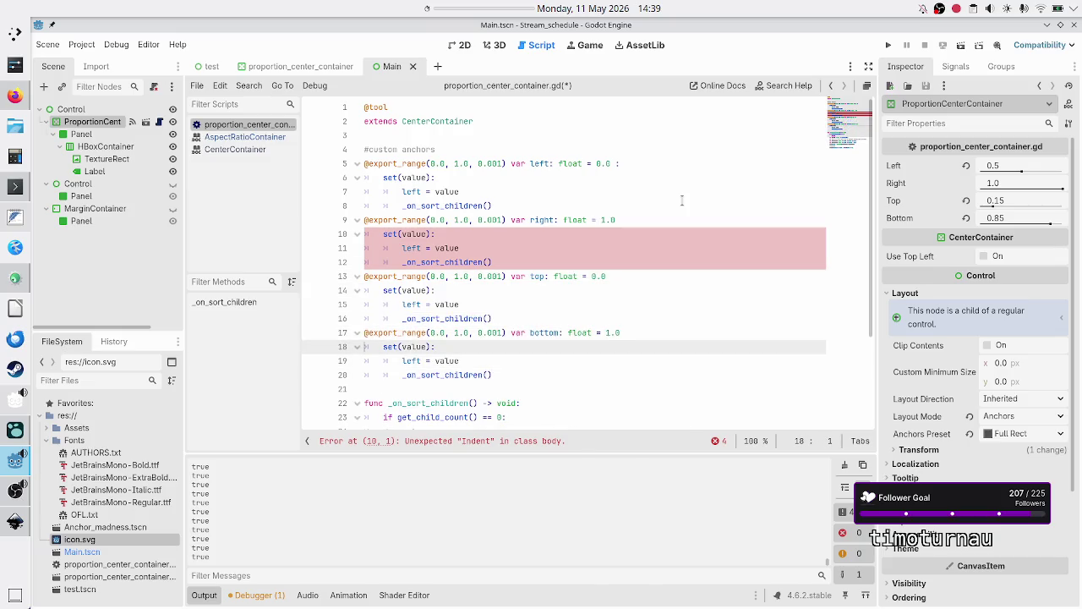
key("End")
type(":")
key("Up")
key("Up")
key("Up")
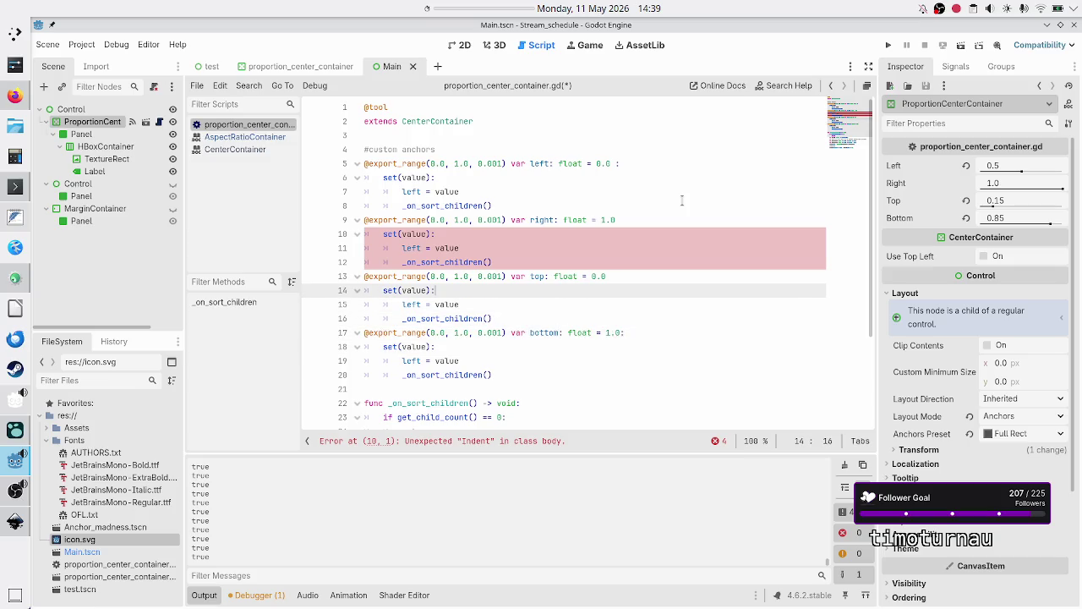
key("Up")
key("Up")
key("Up")
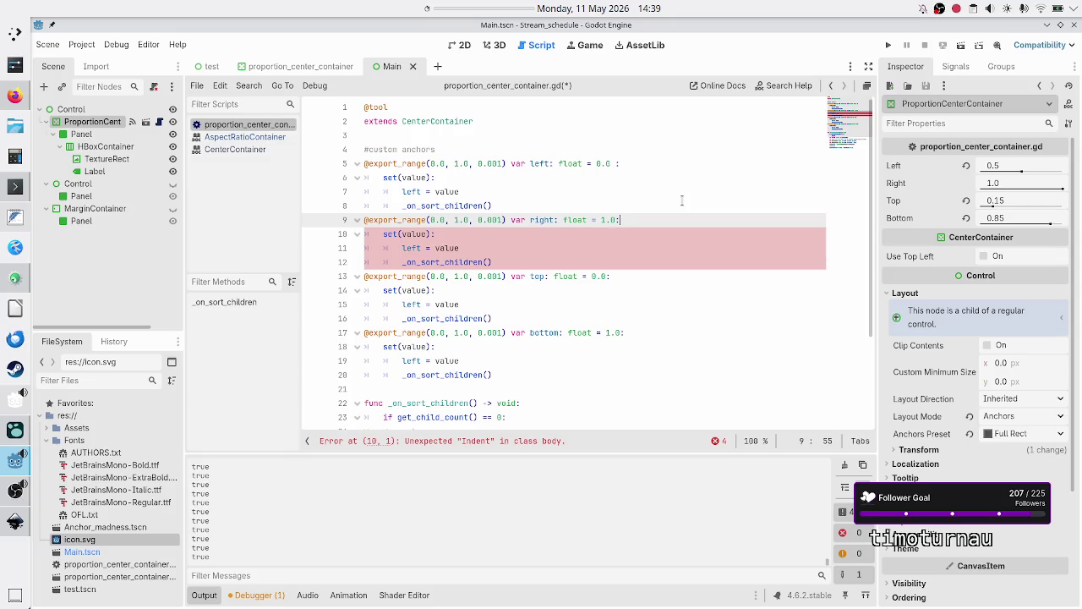
key("Home")
key("Down")
key("Down")
Change each setter's assignment from left to right, top and bottom, then save the script
key("Home")
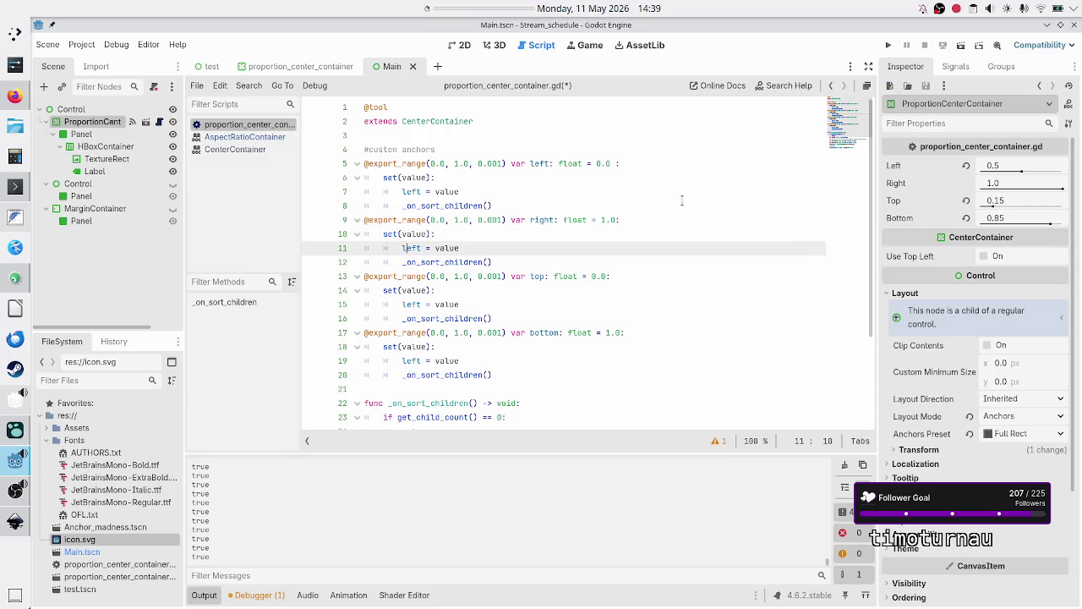
key("BackSpace")
key("BackSpace")
key("BackSpace")
type("right")
key("Escape")
key("Down")
key("Down")
key("Down")
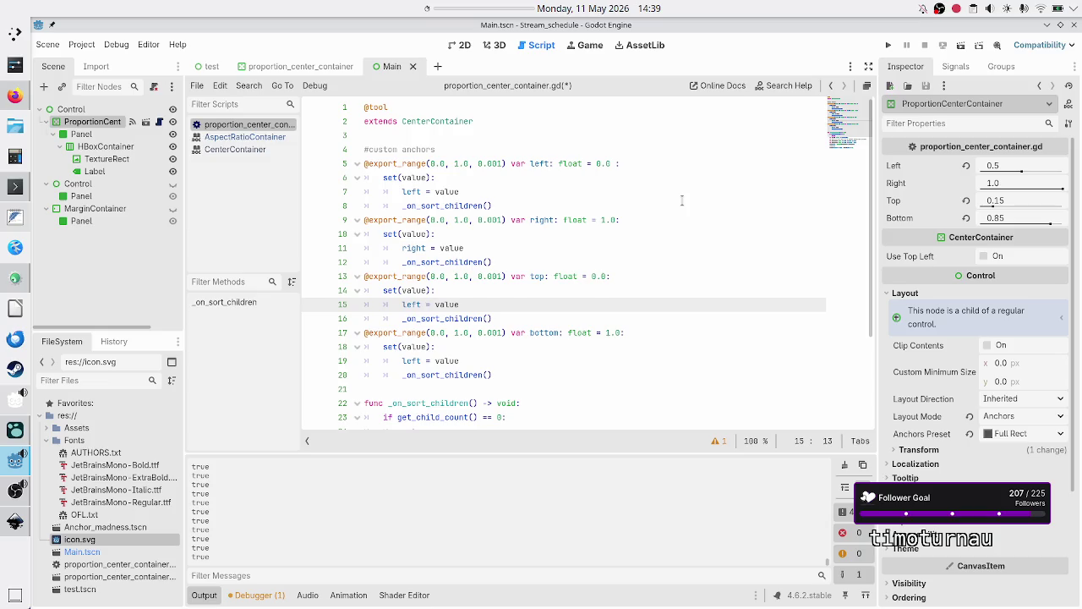
key("BackSpace")
key("BackSpace")
key("BackSpace")
key("BackSpace")
type("top")
key("Escape")
key("Down")
key("Down")
key("Down")
key("Down")
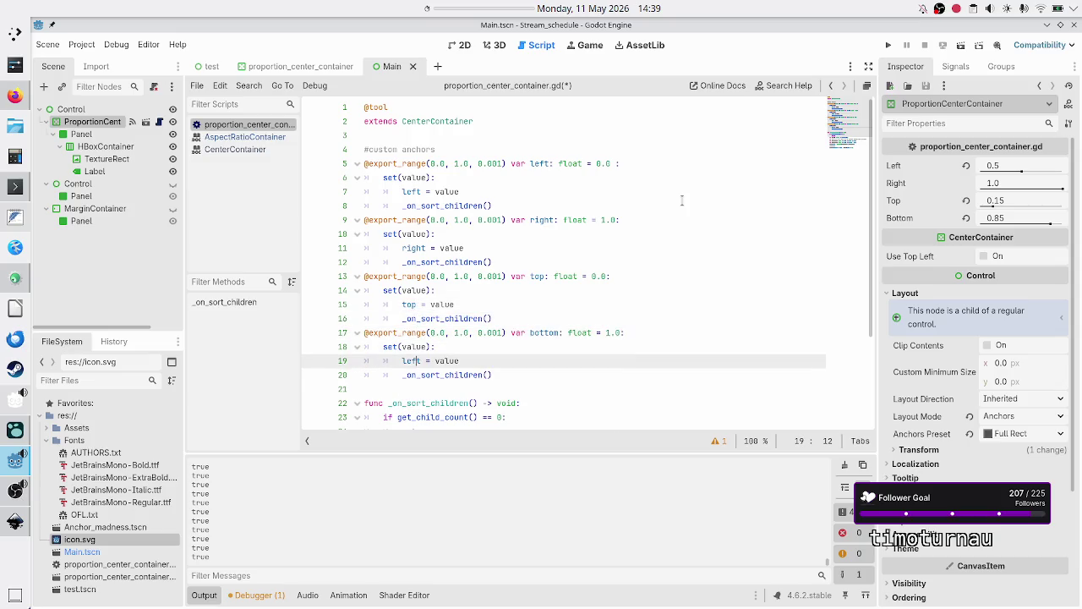
key("BackSpace")
key("BackSpace")
key("BackSpace")
type("bottom")
key("Escape")
key("ctrl+s")
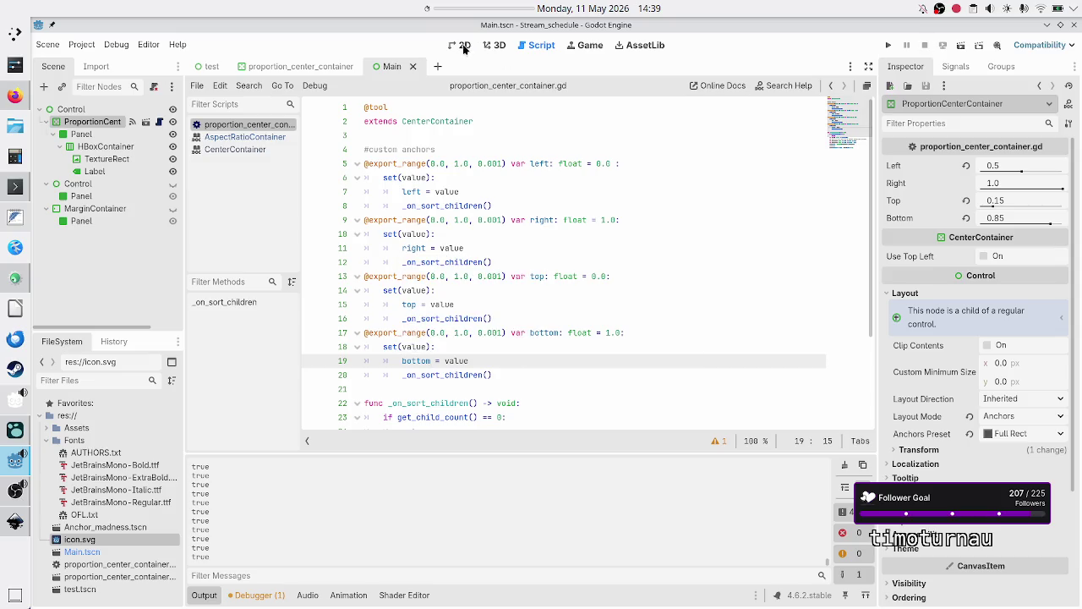
left_click(464, 46)
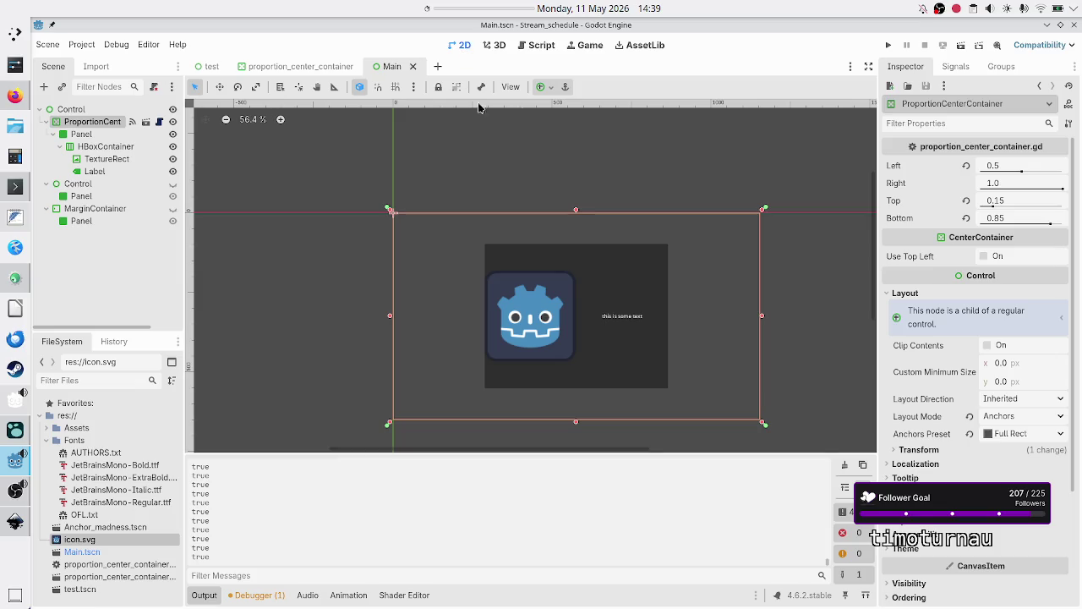
Revert the container's Left anchor in the Inspector, then set it to 0.3
left_click(968, 168)
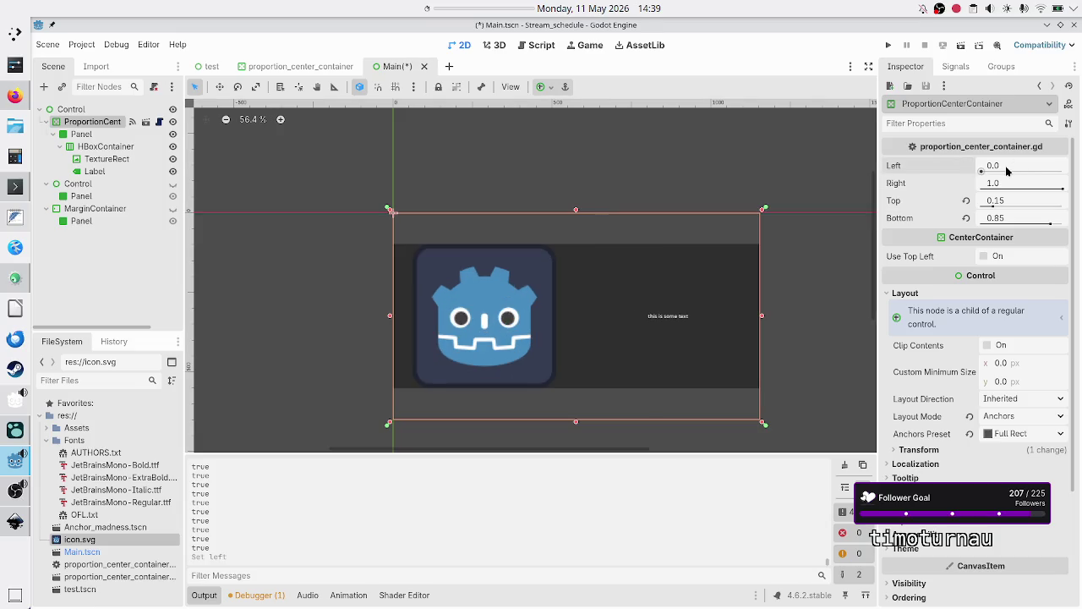
left_click(1006, 171)
type("0.")
type("3")
key("Return")
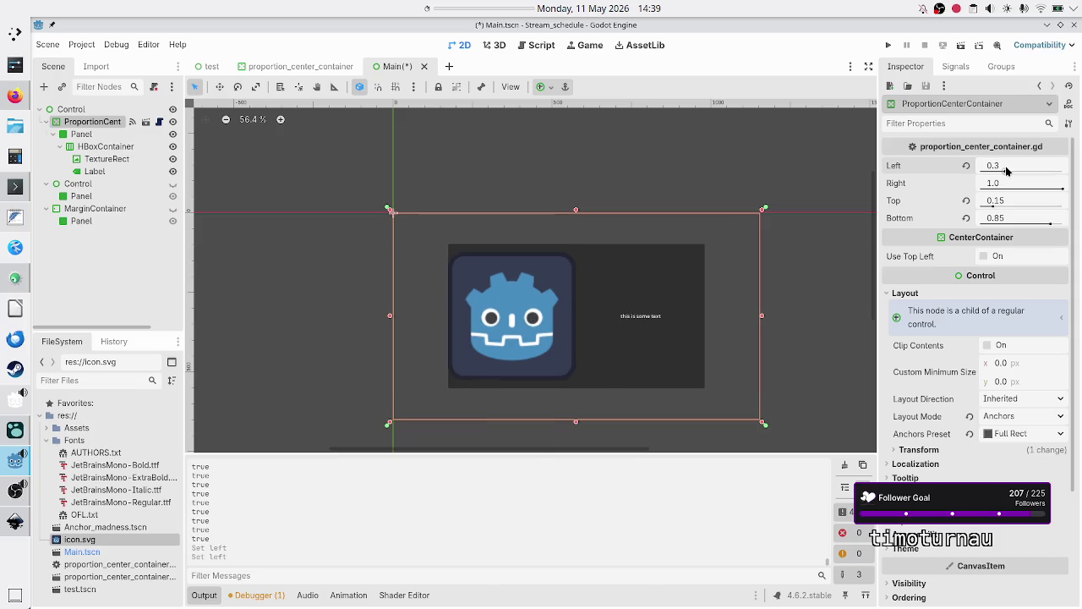
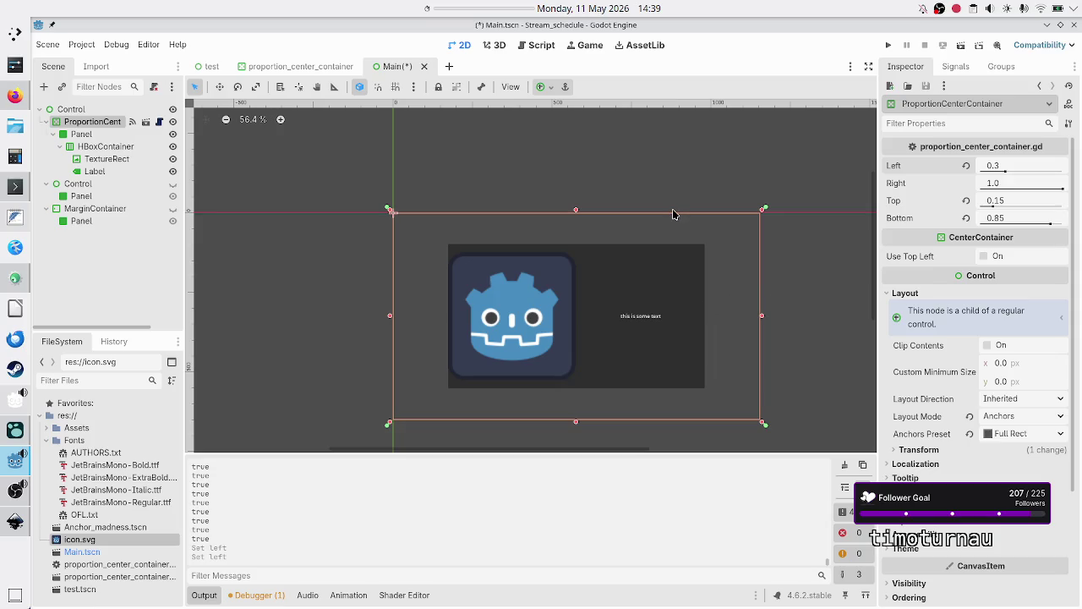
Open proportion_center_container.gd in the Script editor and scroll down to _on_sort_children
left_click(541, 45)
scroll(518, 233, "down", 3)
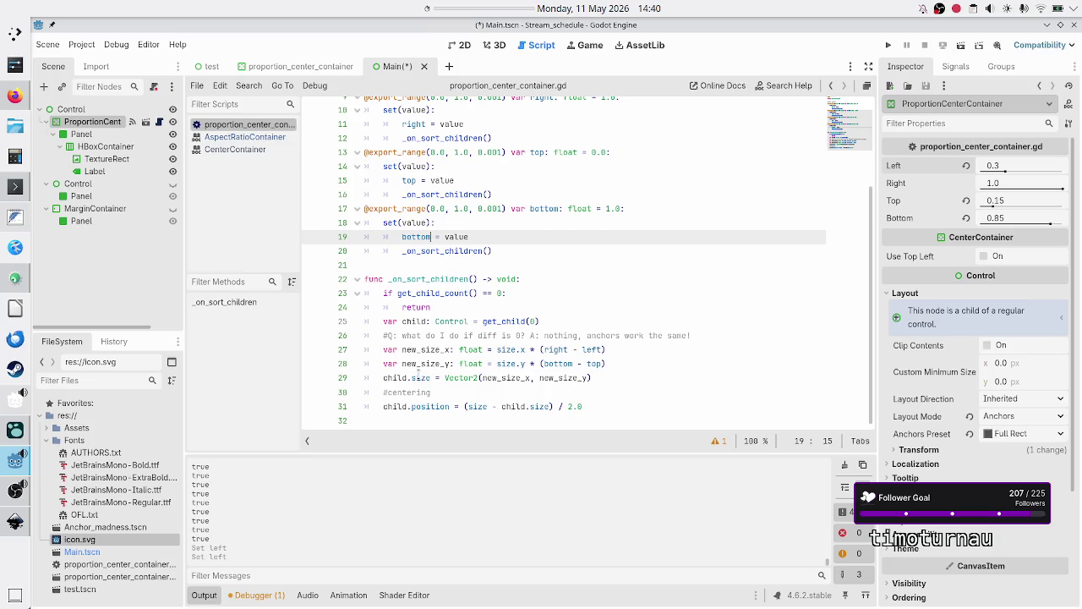
left_click(517, 377)
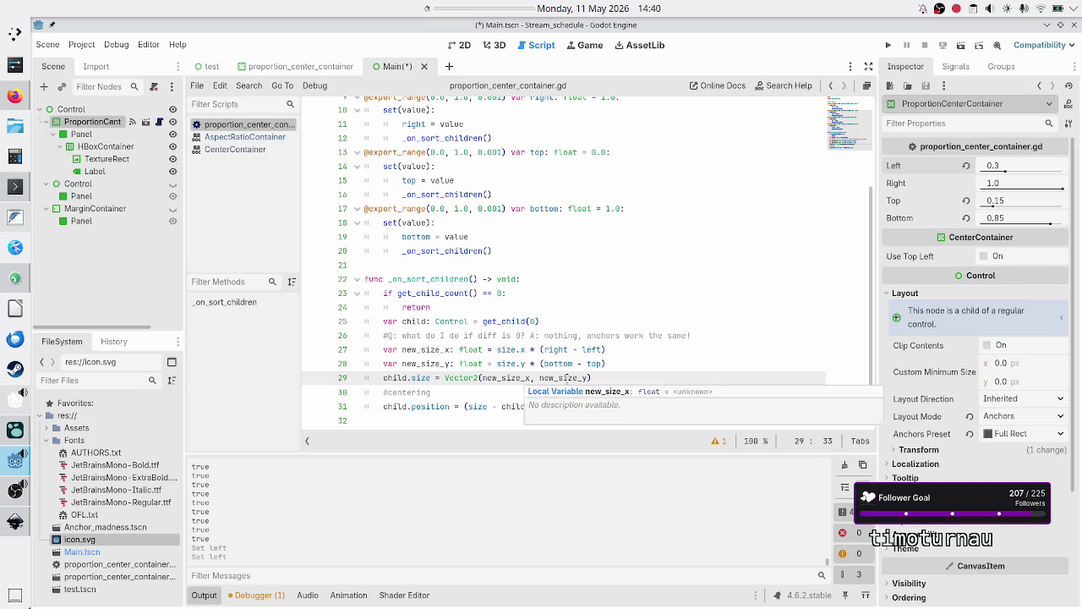
left_click_drag(545, 350, 593, 349)
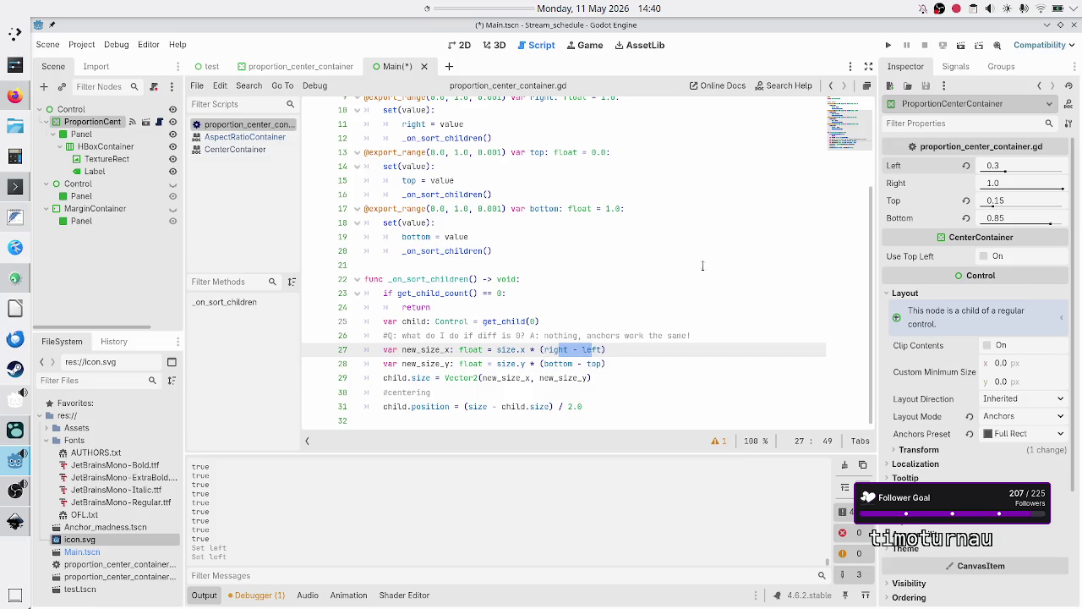
left_click(1001, 168)
mouse_move(522, 404)
mouse_move(1006, 185)
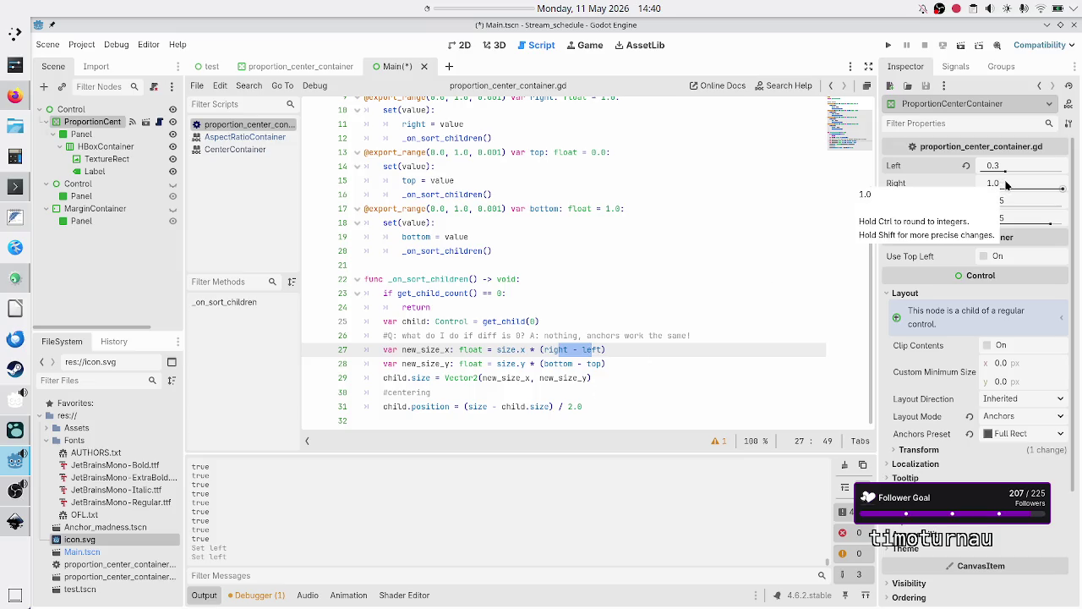
Switch back to Main.tscn in the 2D workspace to view the container layout
left_click(464, 45)
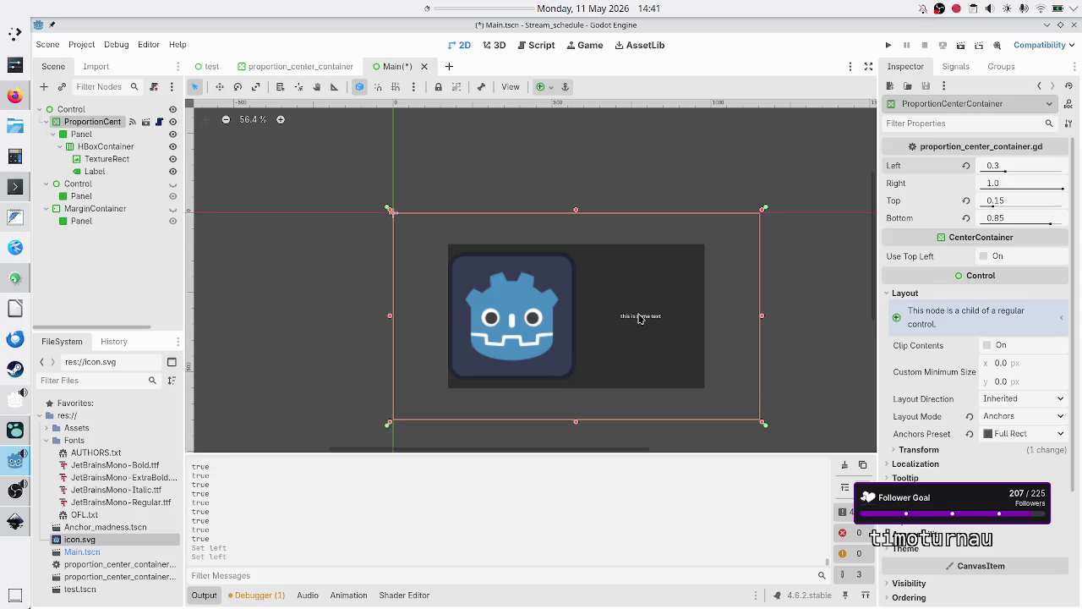
Revert the container's Top, Bottom and Left anchors to their default values
left_click(966, 202)
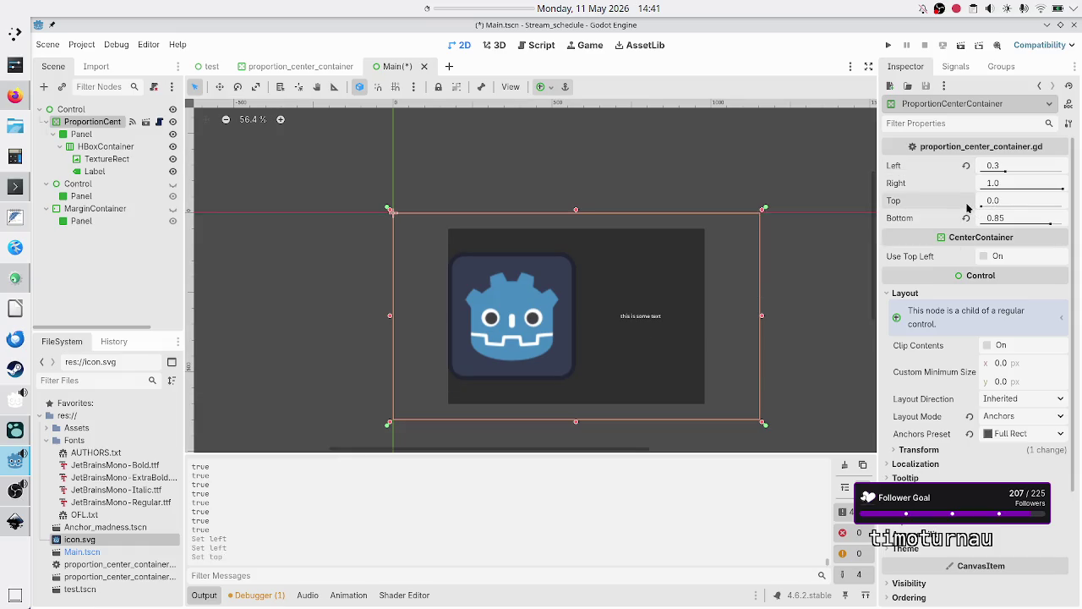
left_click(966, 218)
left_click(966, 165)
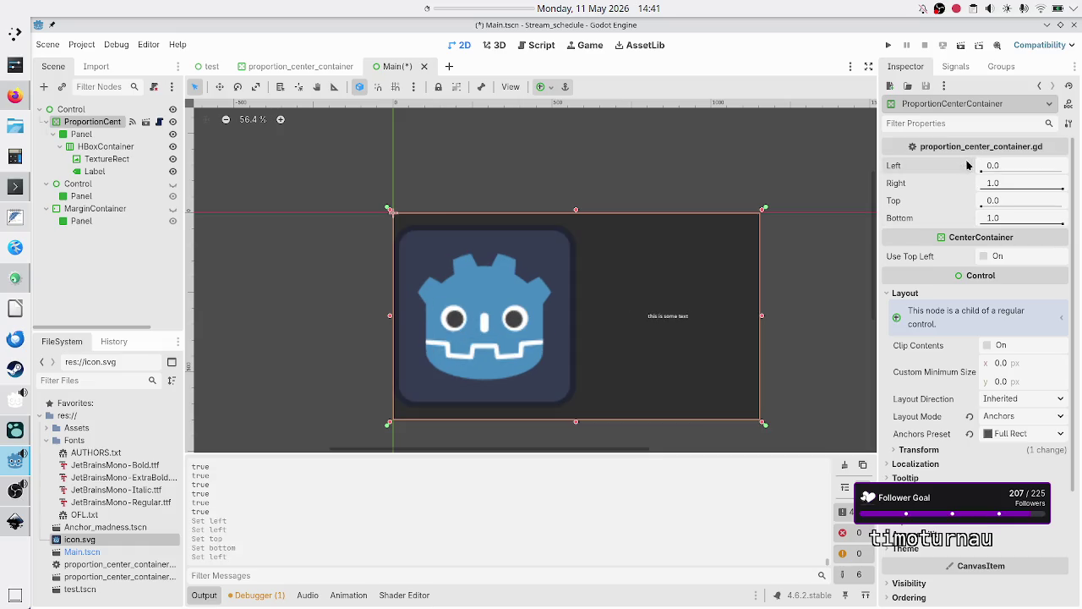
Set the ProportionCenterContainer's Left and Top anchors to 0.5
left_click(1009, 169)
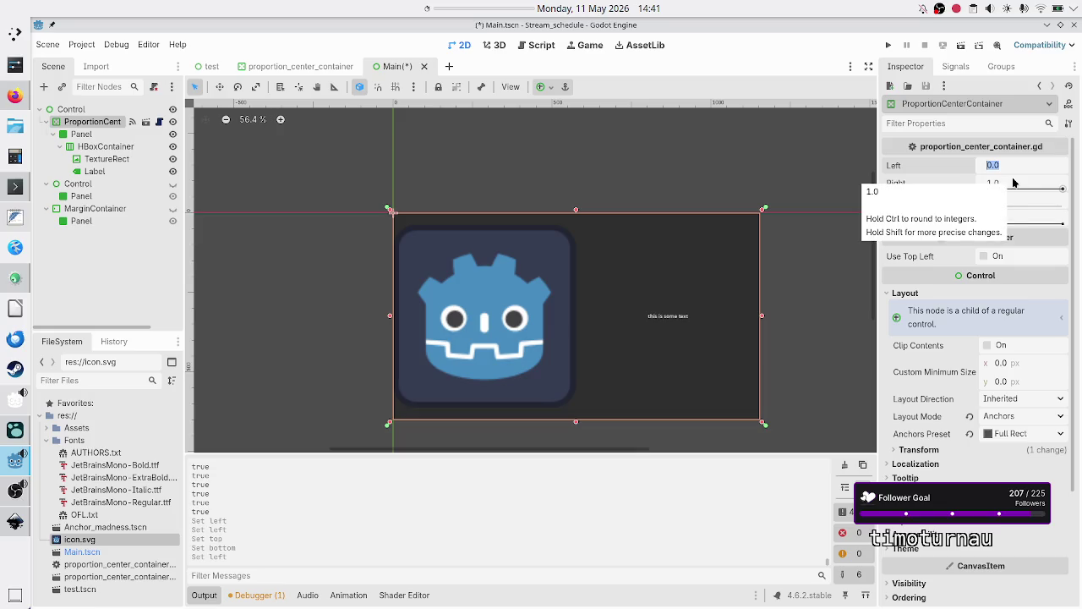
type("0.")
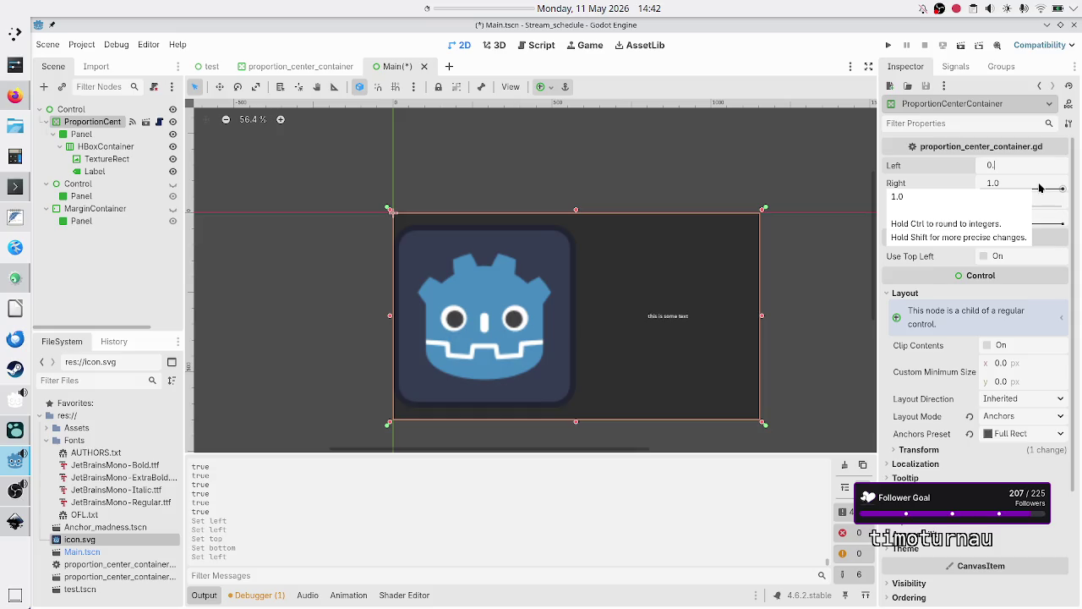
type("5")
key("Return")
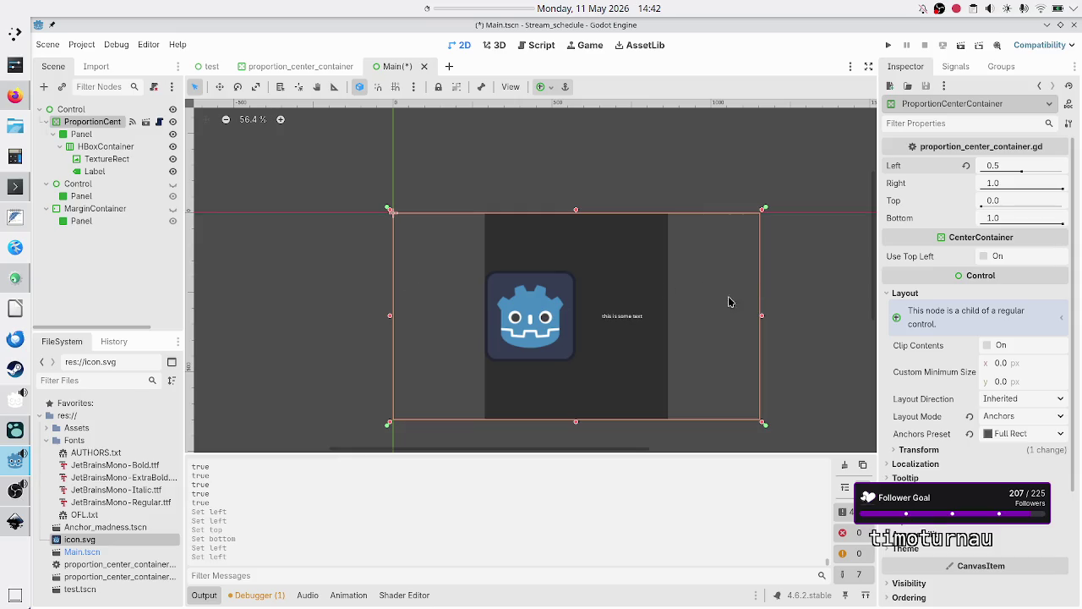
left_click(1015, 203)
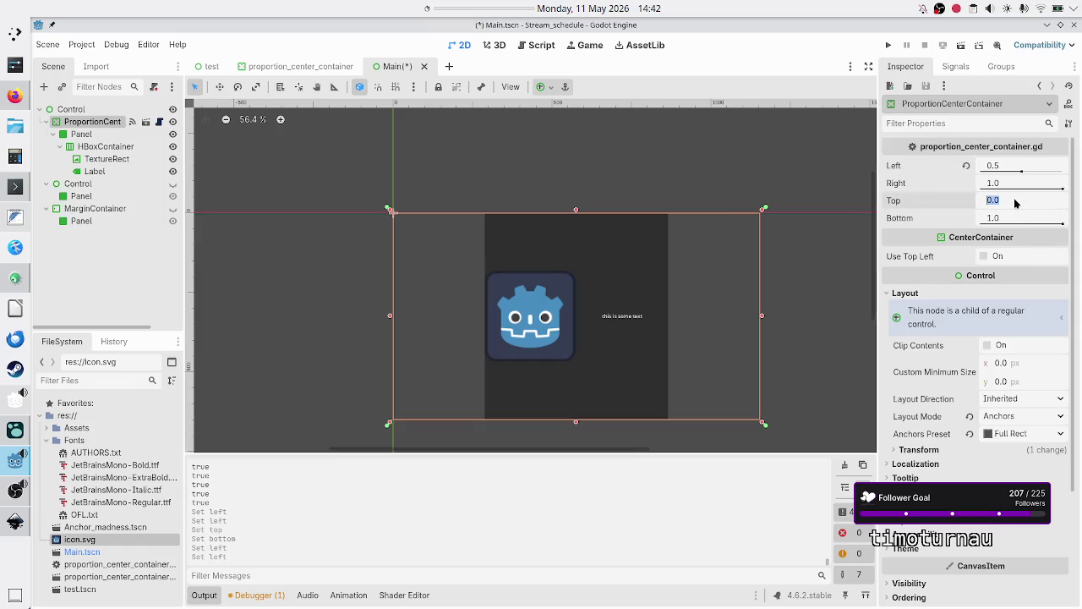
type("0.5")
key("Return")
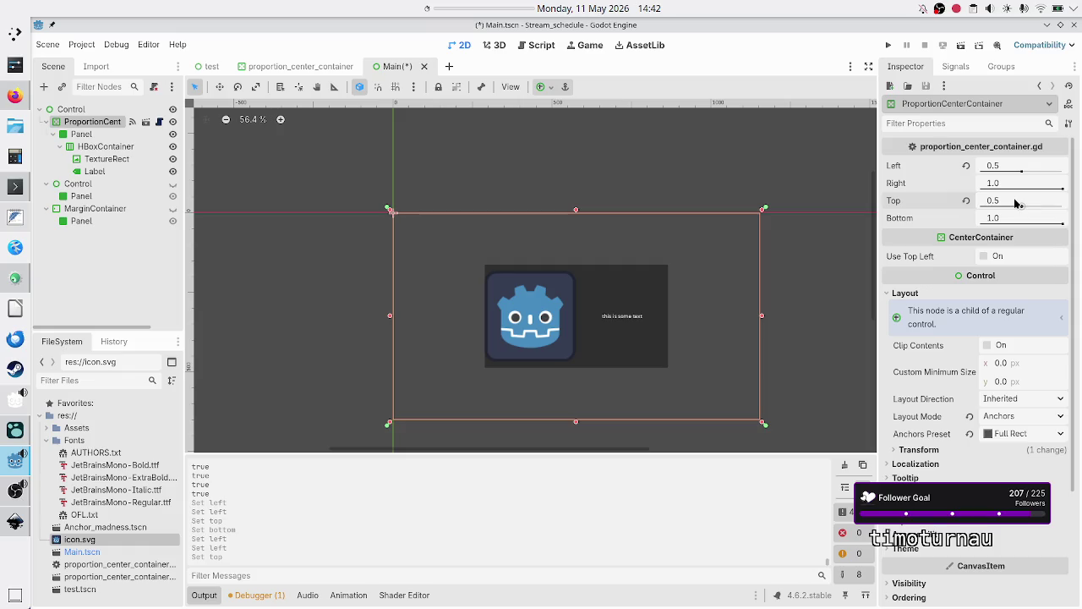
left_click(258, 594)
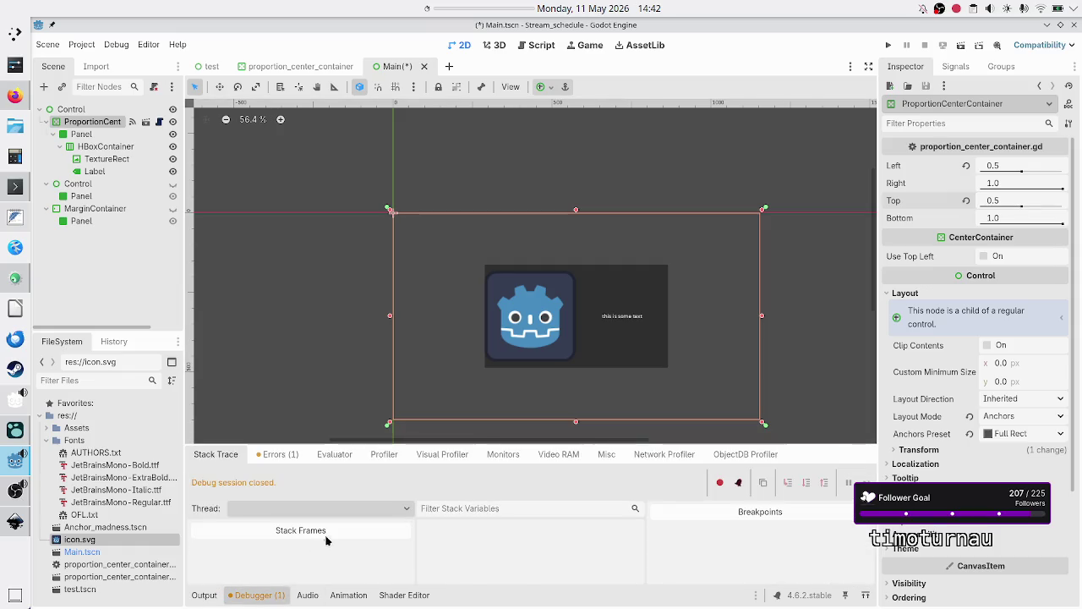
Clear the unused delta warning and the Output log, then close the bottom panel
left_click(277, 454)
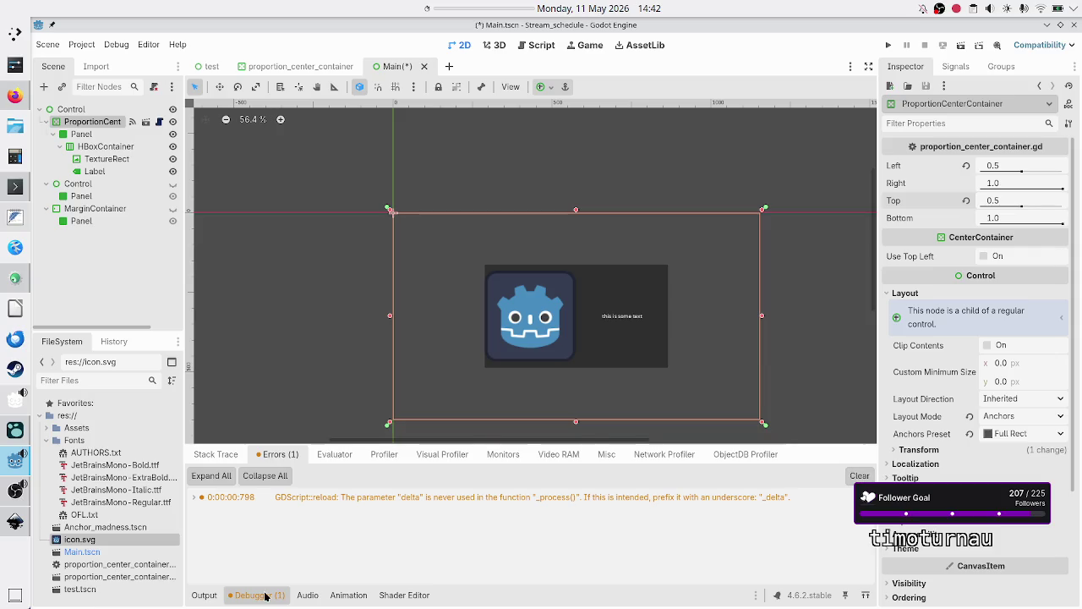
left_click(855, 477)
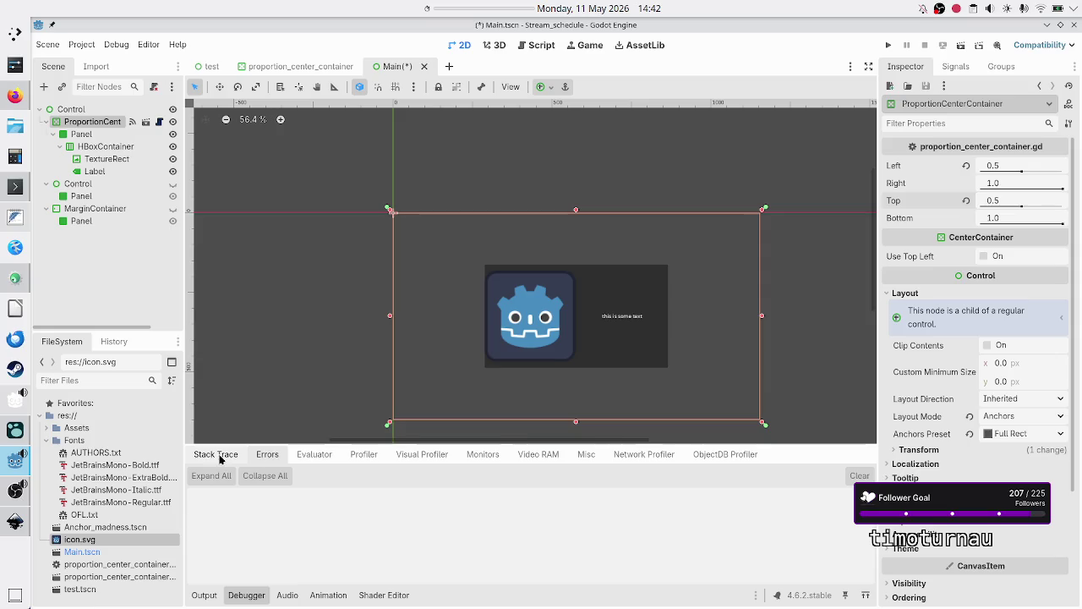
left_click(205, 595)
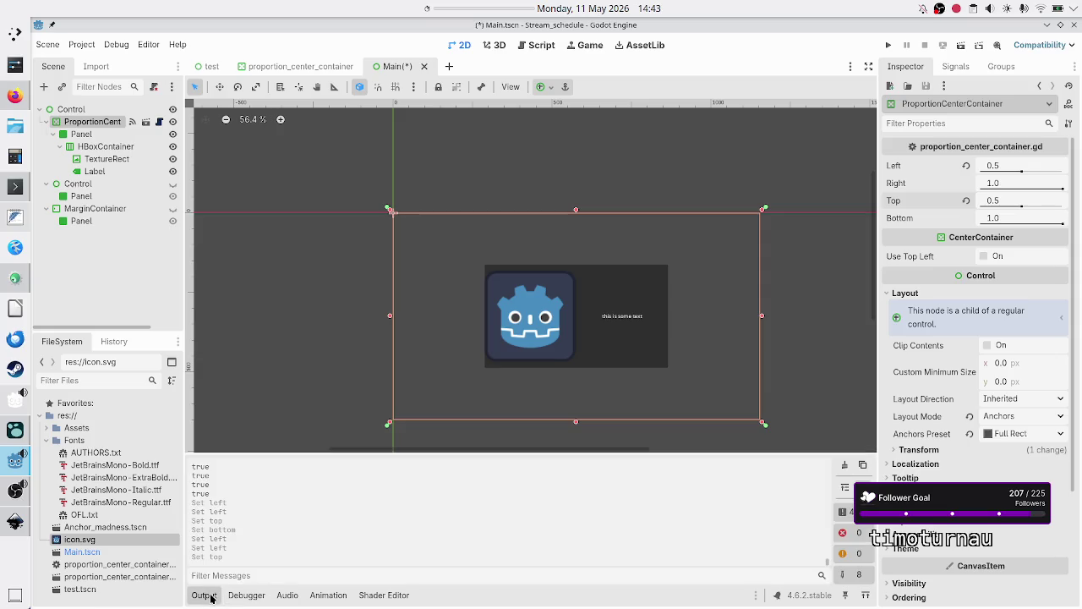
left_click(205, 595)
left_click(206, 596)
left_click(848, 464)
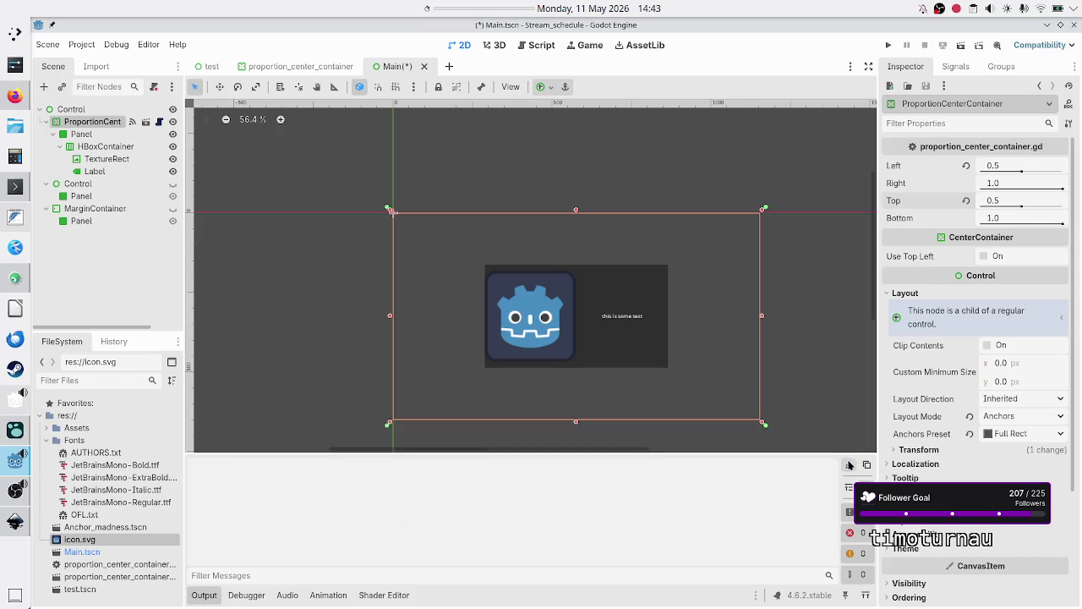
left_click(206, 595)
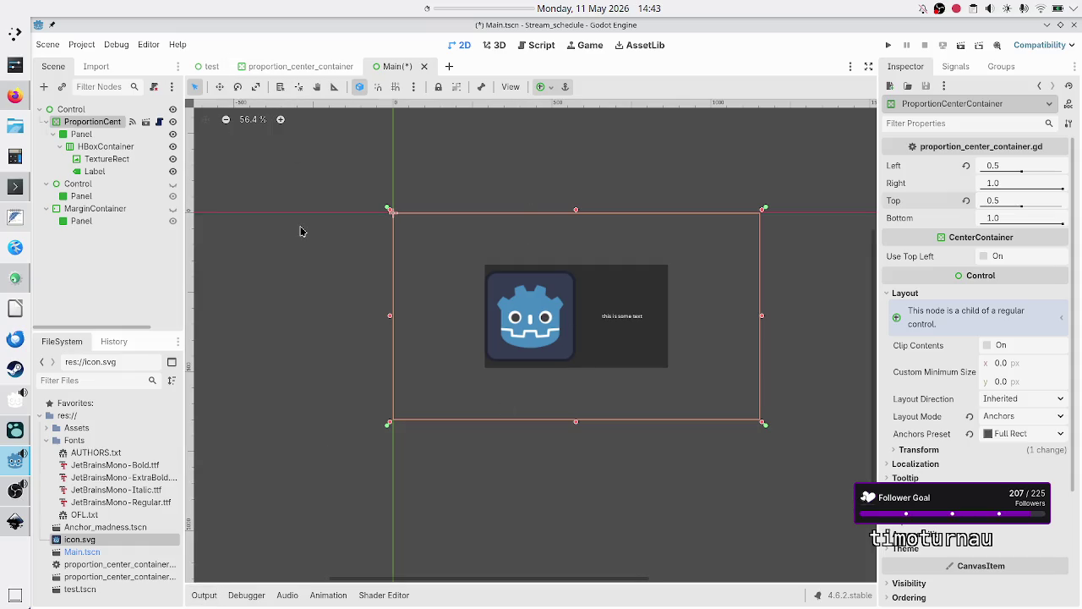
mouse_move(312, 66)
Save Main.tscn with Ctrl+S
key("ctrl+s")
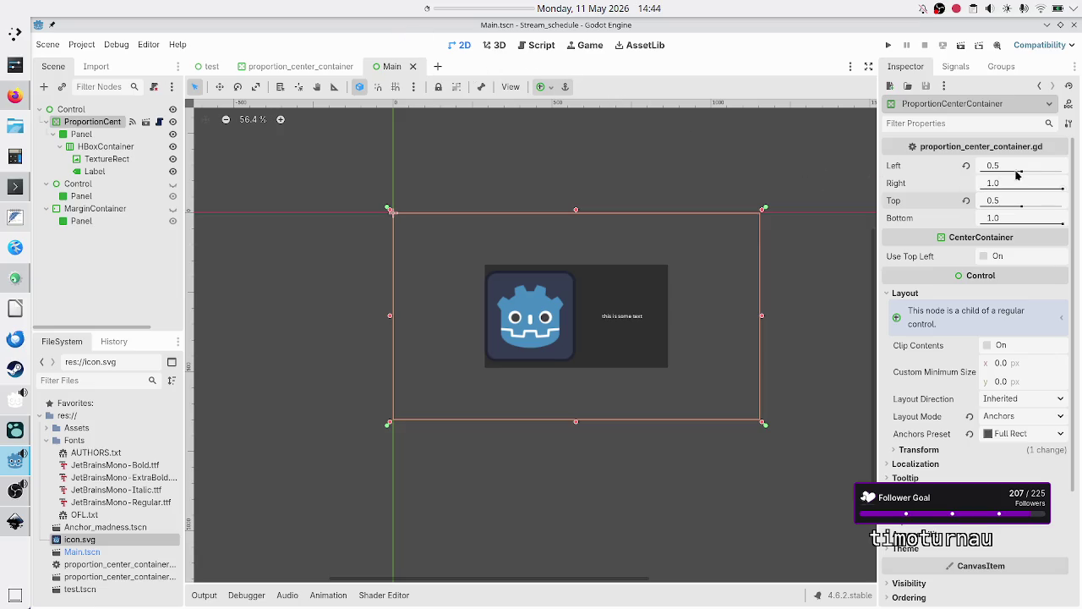
left_click(541, 47)
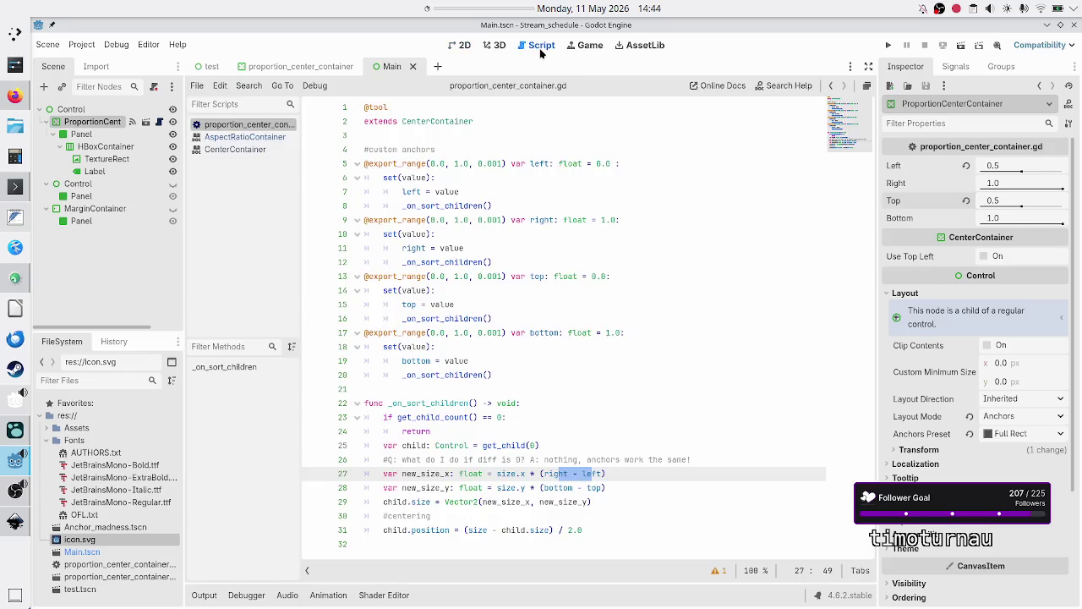
Wrap "anchors" in quotes in the #custom anchors comment and save the script
left_click(449, 529)
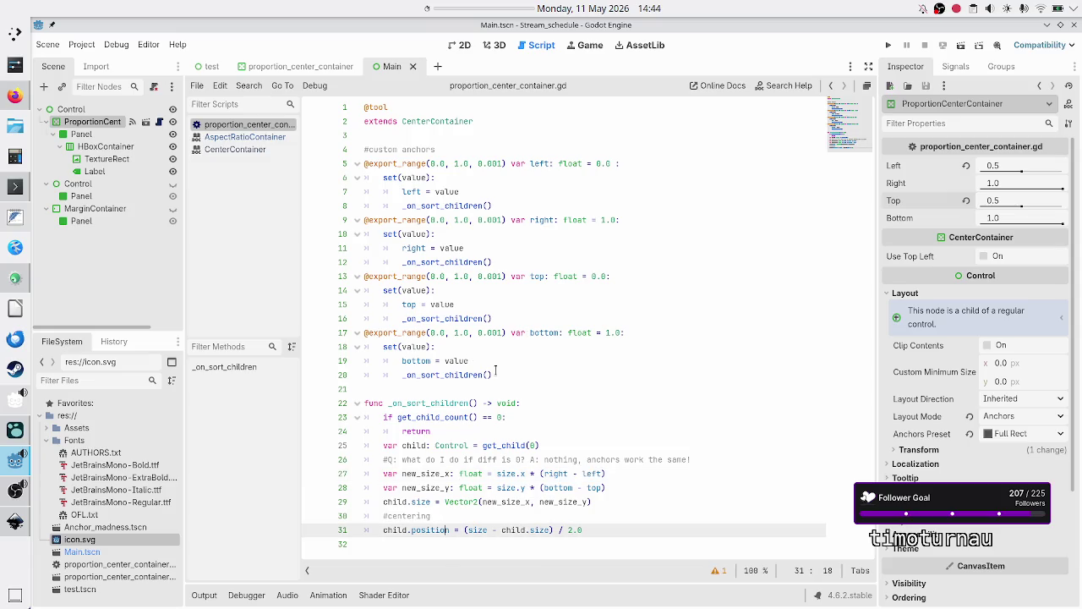
mouse_move(496, 375)
left_mouse_down()
mouse_move(347, 234)
mouse_move(339, 178)
left_mouse_up()
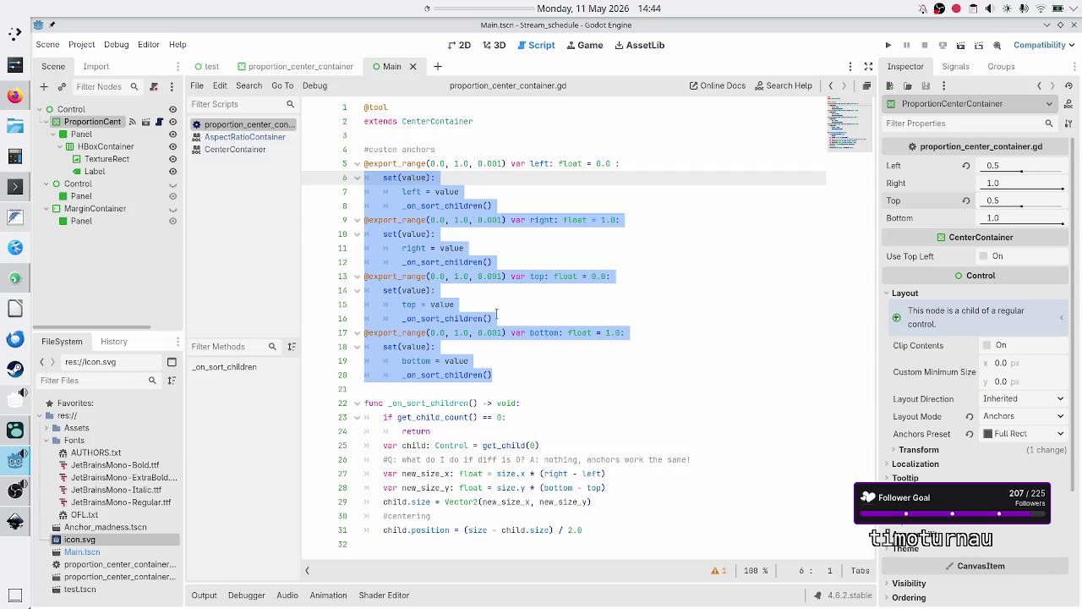
left_click(505, 373)
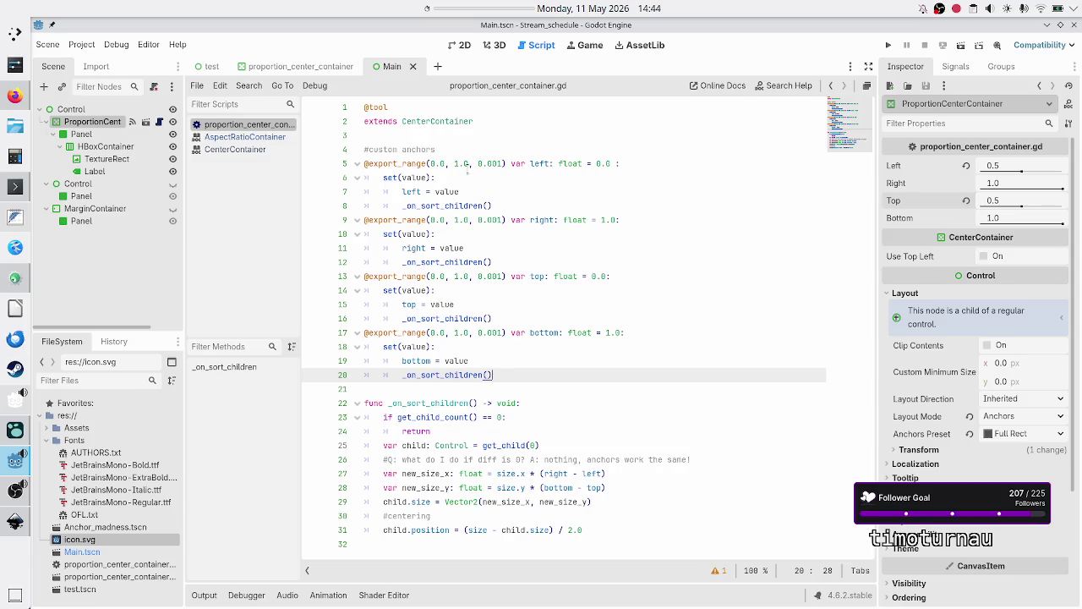
left_click(457, 148)
type("\"")
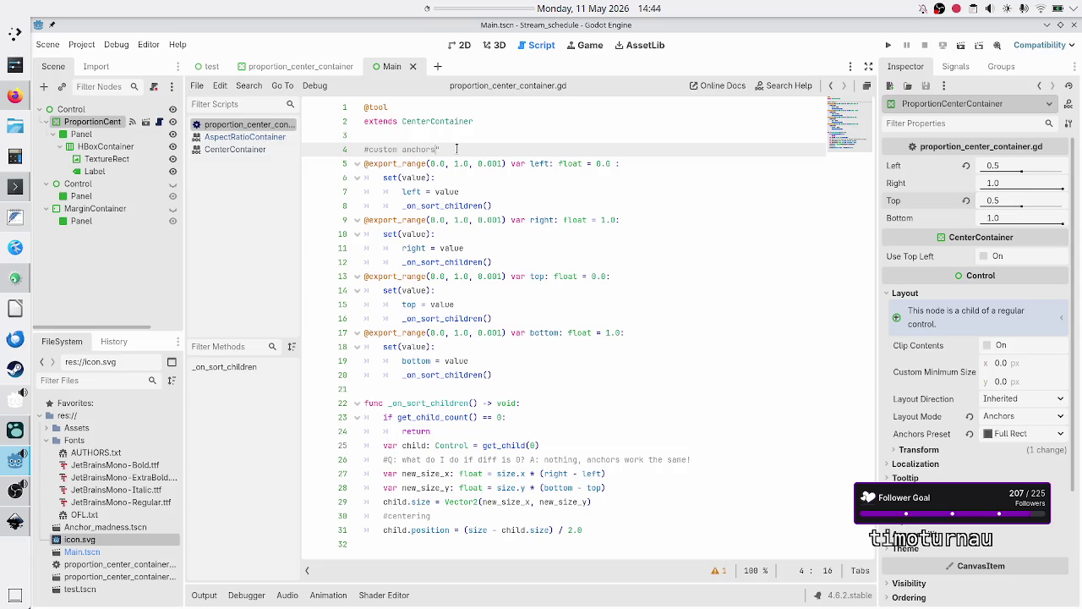
key("Left")
key("Left")
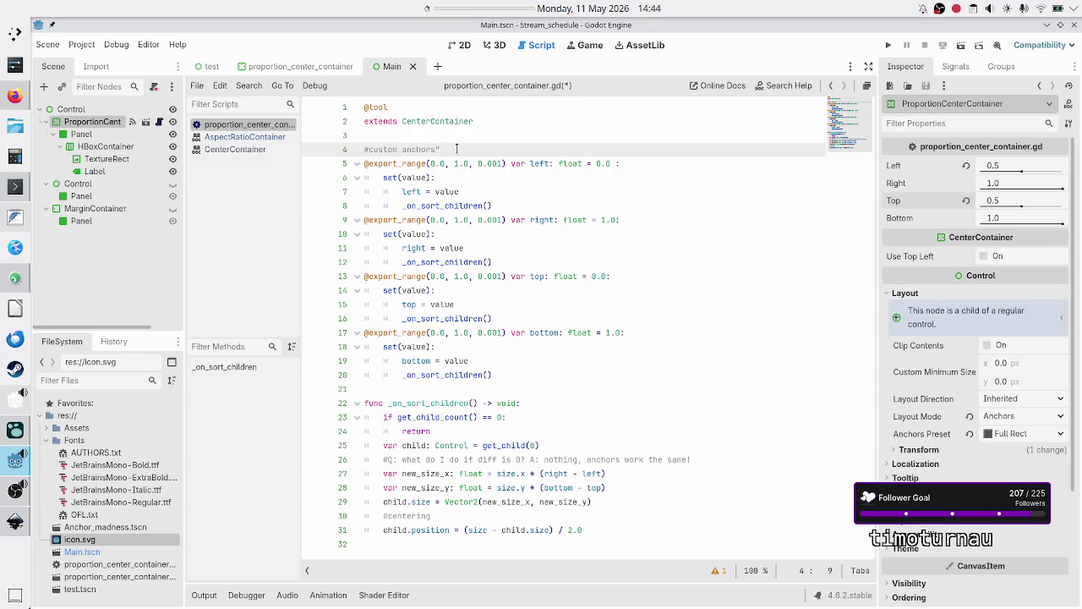
type("\"")
key("ctrl+s")
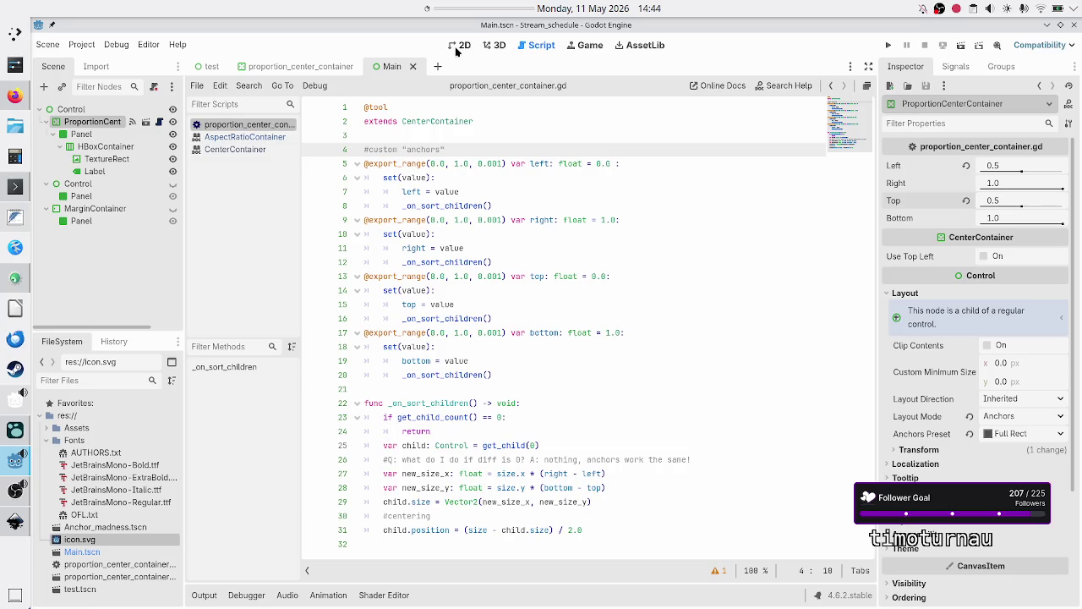
left_click(459, 46)
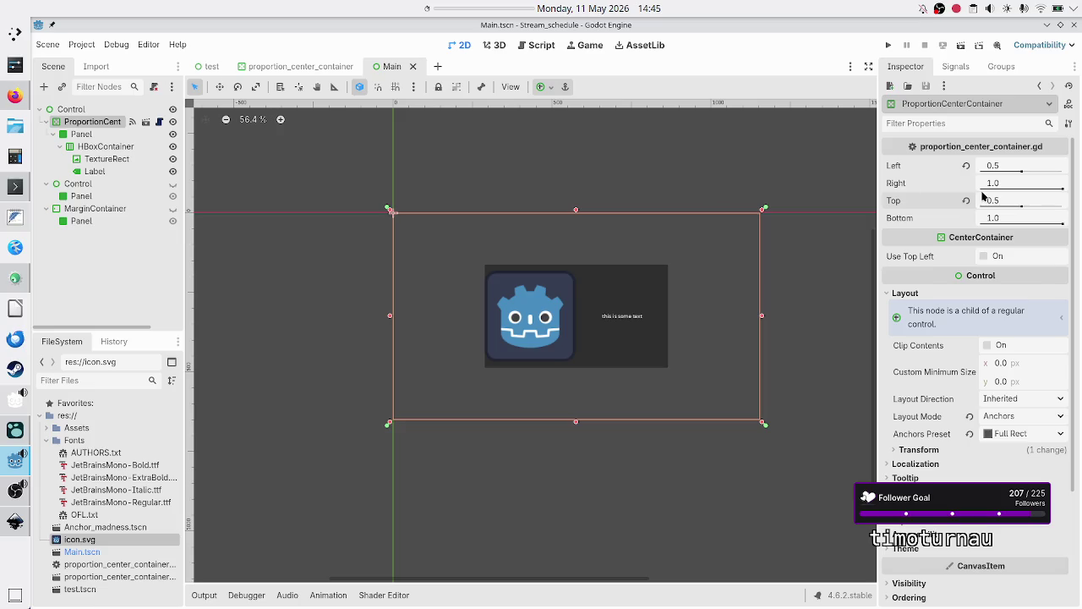
Drag the container's Left proportion down to 0.148 to widen the centered panel
mouse_move(1022, 173)
left_mouse_down()
mouse_move(1036, 174)
mouse_move(995, 175)
left_mouse_up()
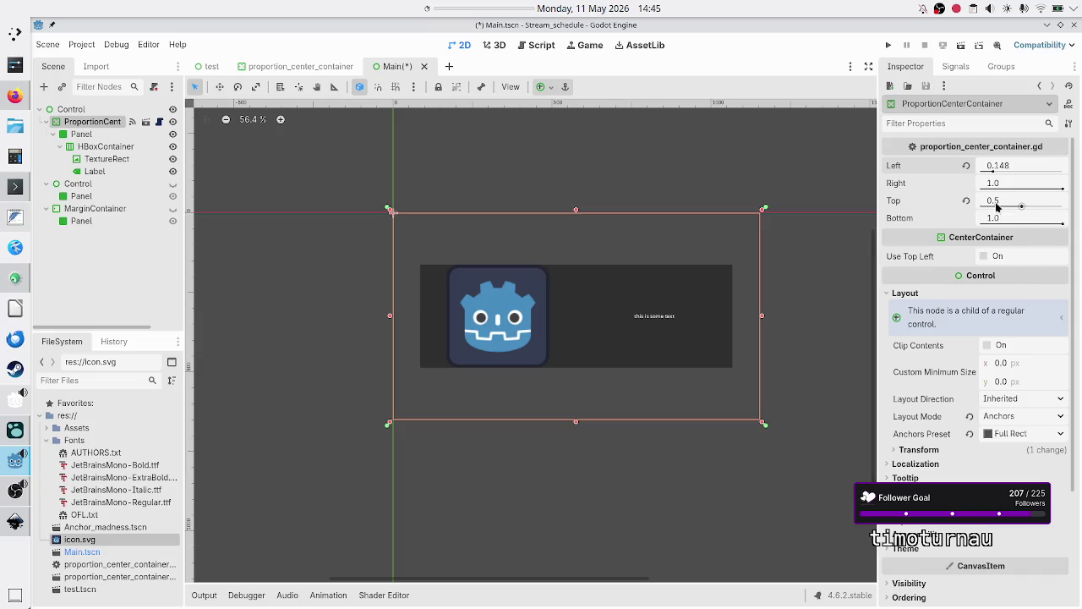
Adjust the container proportions to Right 0.759, Top 0.052 and Bottom 0.855
mouse_move(1020, 209)
left_mouse_down()
mouse_move(1045, 209)
mouse_move(991, 209)
left_mouse_up()
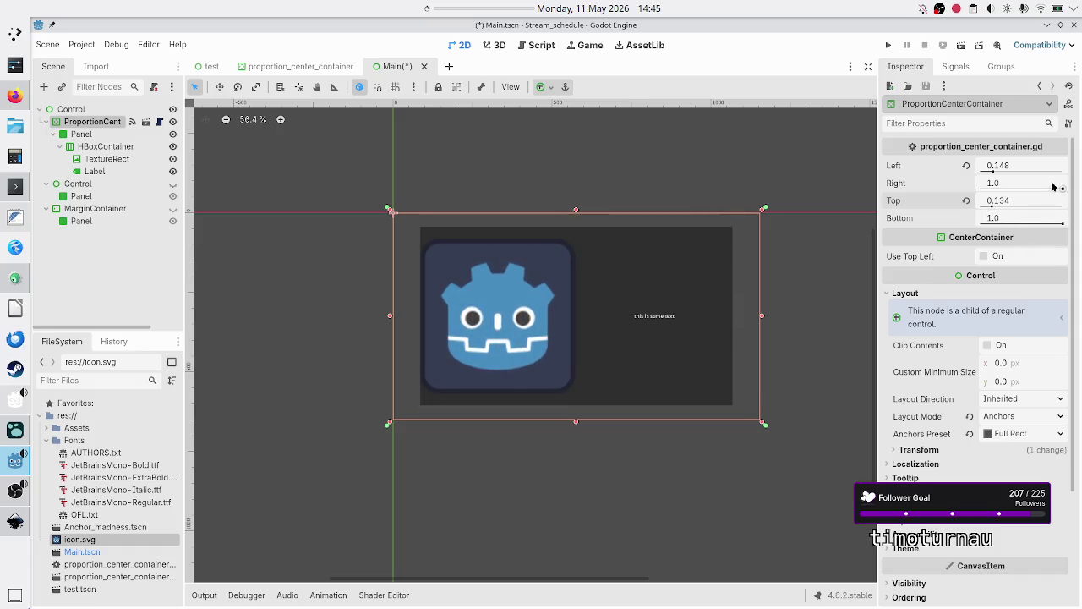
mouse_move(1064, 188)
left_mouse_down()
mouse_move(1020, 192)
mouse_move(1044, 190)
left_mouse_up()
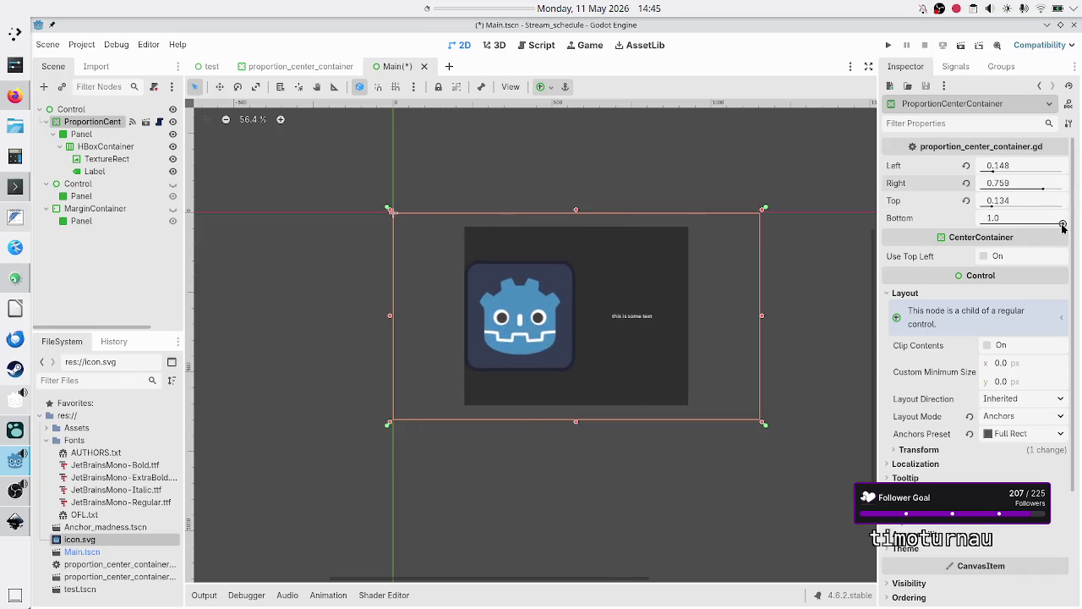
mouse_move(1062, 226)
left_mouse_down()
mouse_move(997, 222)
mouse_move(999, 233)
left_mouse_up()
mouse_move(1038, 223)
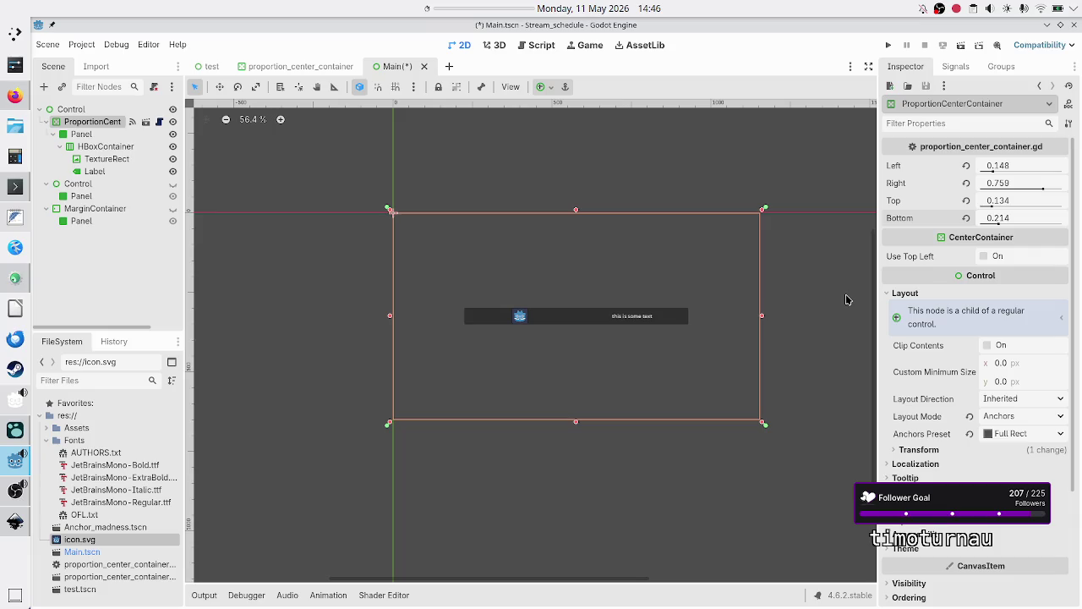
left_click_drag(996, 208, 1039, 220)
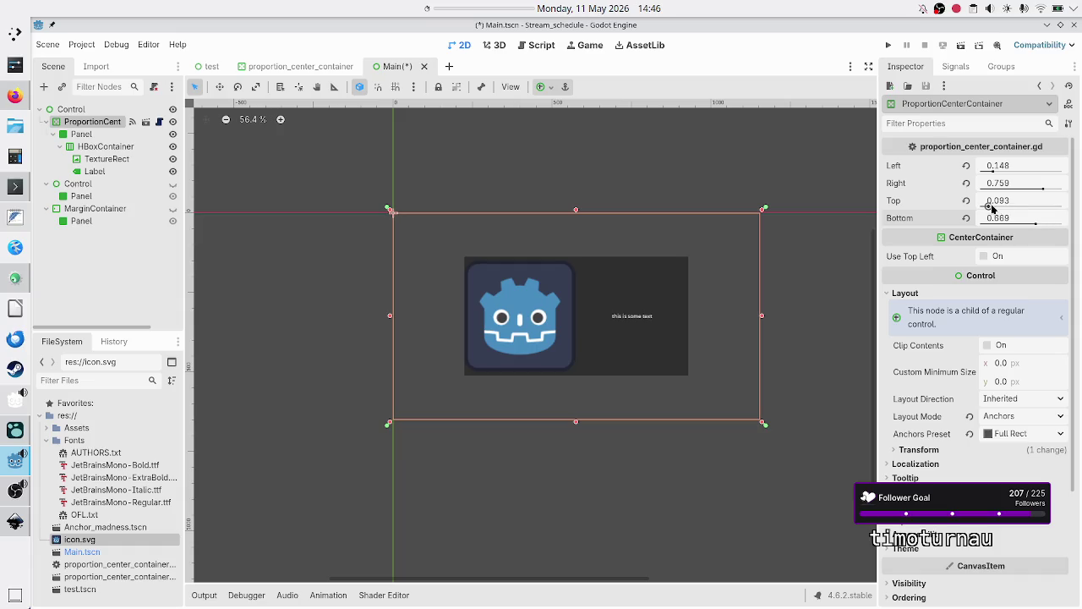
left_click_drag(1037, 225, 1051, 226)
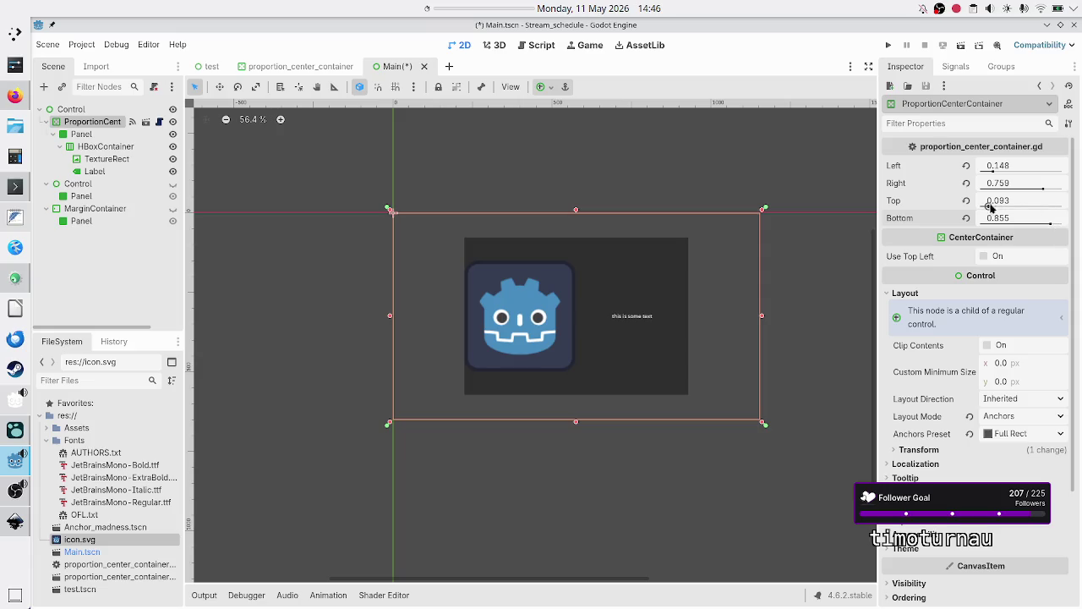
mouse_move(993, 207)
left_mouse_down()
mouse_move(1040, 208)
mouse_move(986, 209)
left_mouse_up()
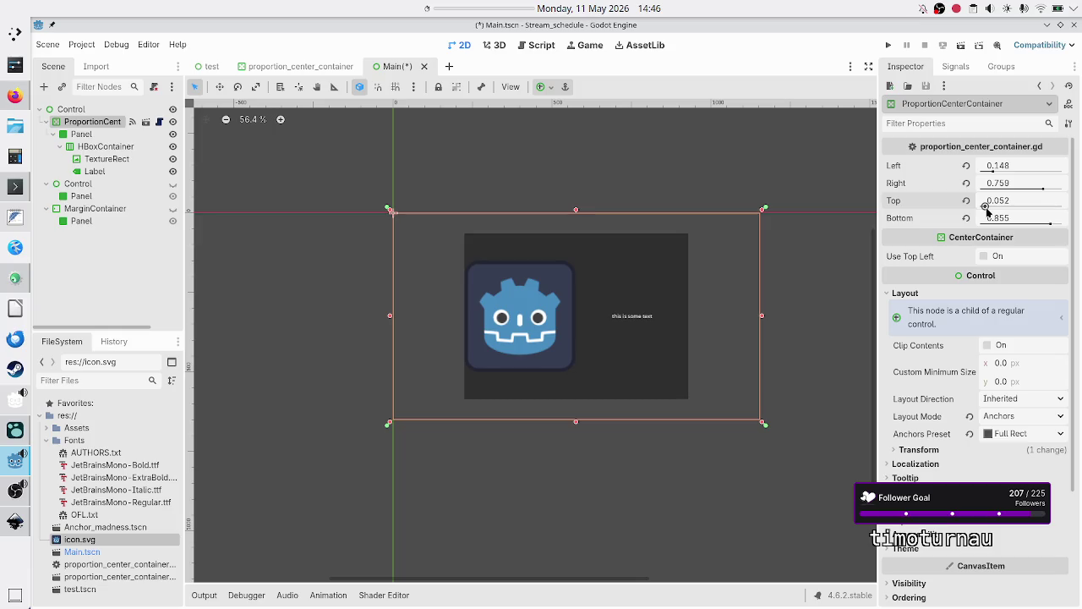
Collapse the Panel's children and check its 703.872 × 520.344 px size inside the container
left_click(52, 134)
left_click(81, 135)
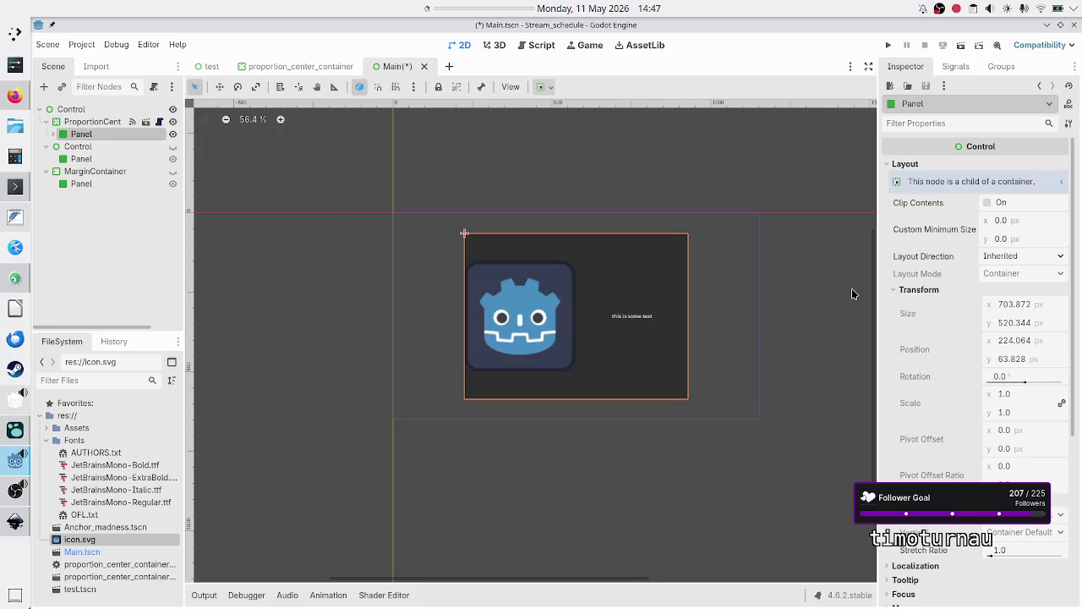
left_click(75, 127)
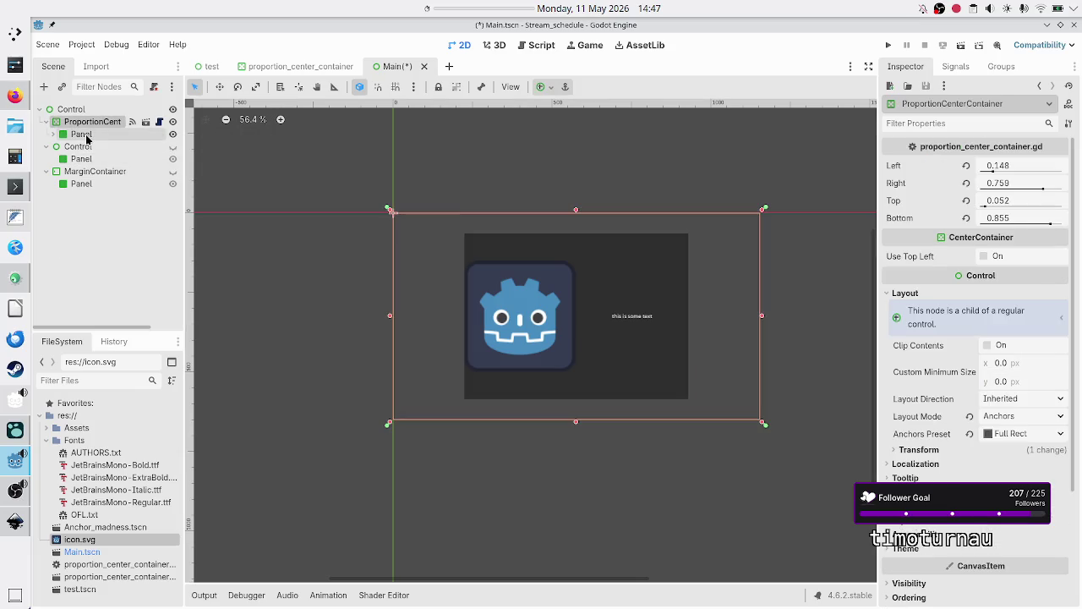
left_click(78, 133)
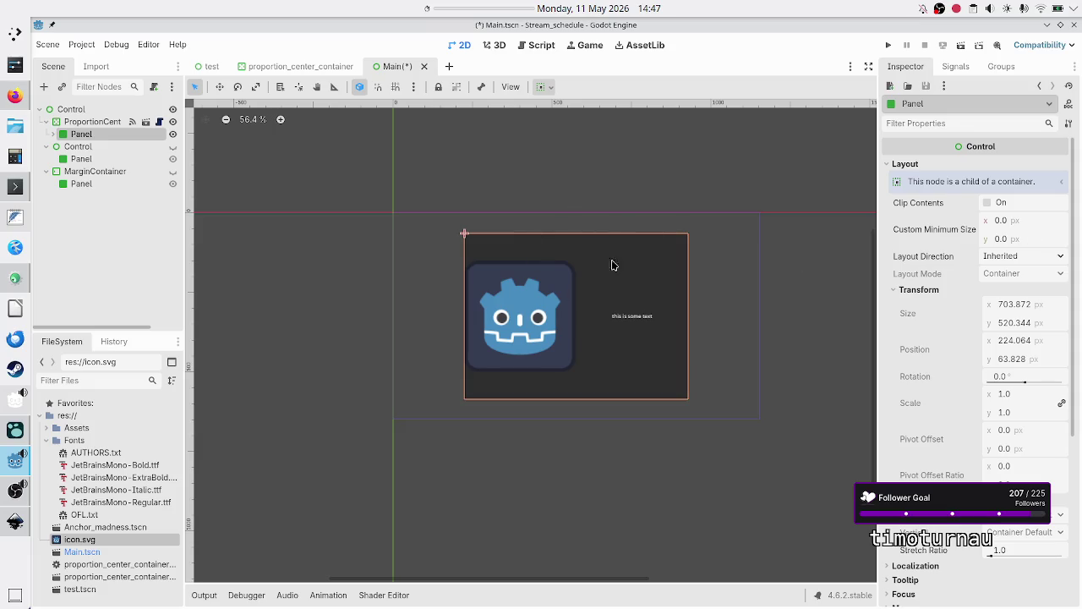
left_click(93, 121)
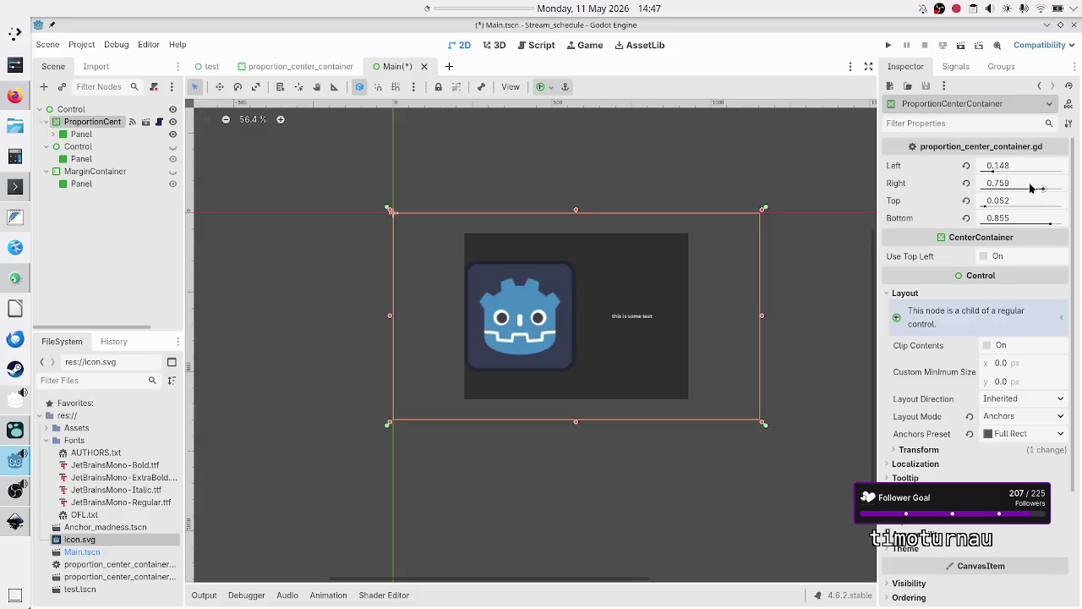
Run the Main scene twice, closing the game window after each run
left_click(964, 47)
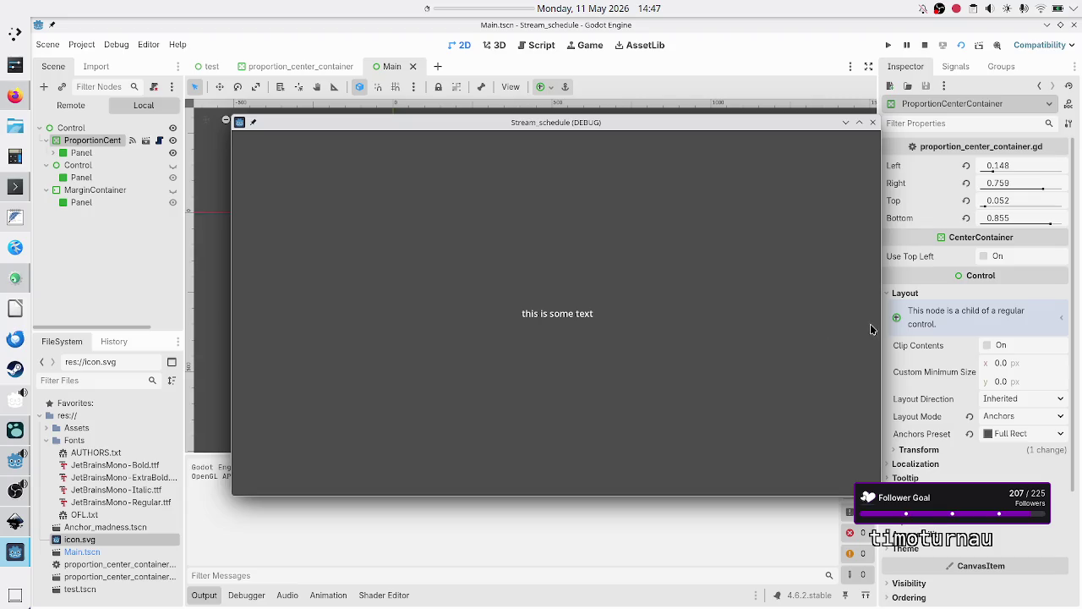
left_click(874, 124)
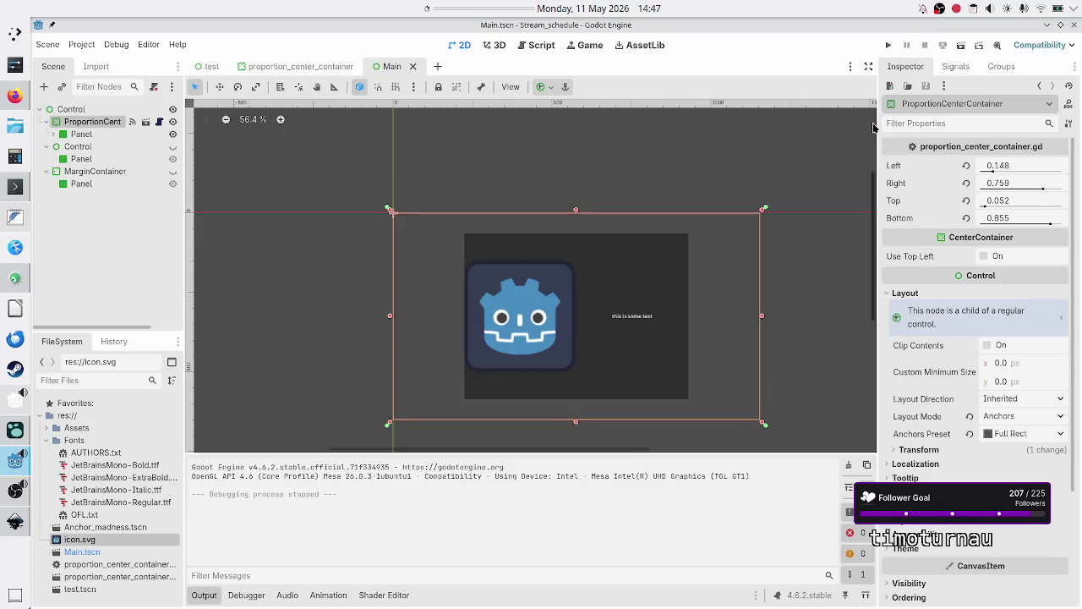
left_click(963, 48)
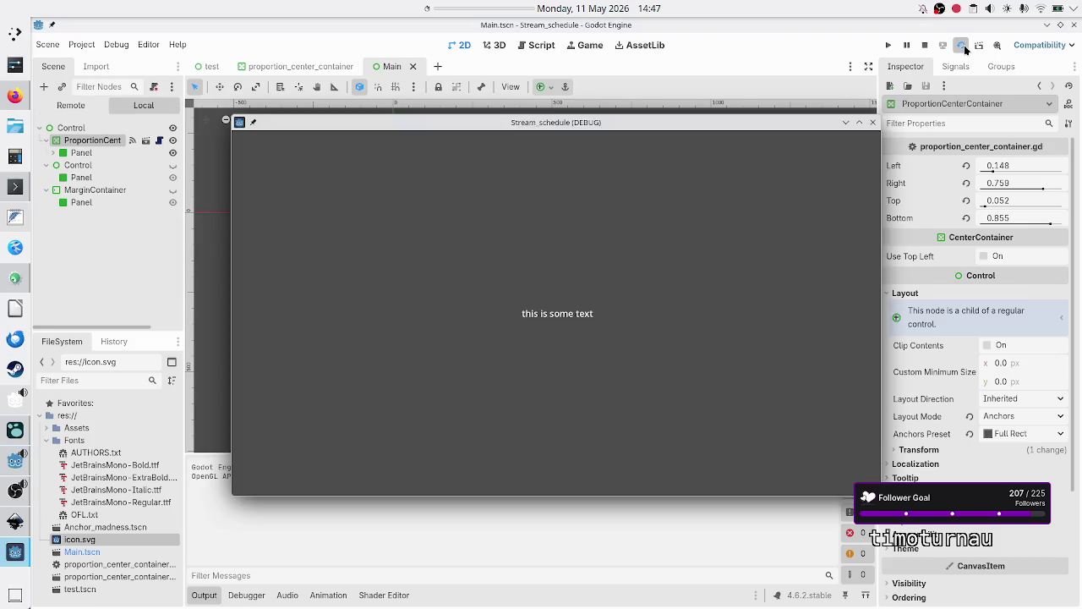
left_click(873, 123)
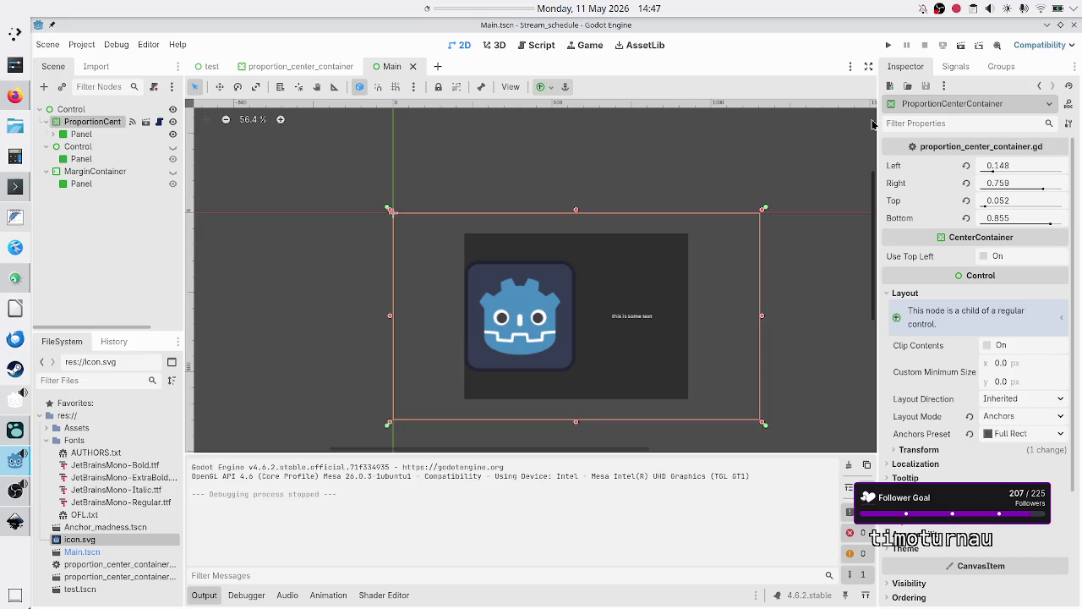
Show proportion_center_container.gd in the Script workspace, scrolling through it and back to line 1
left_click(541, 47)
scroll(497, 298, "down", 3)
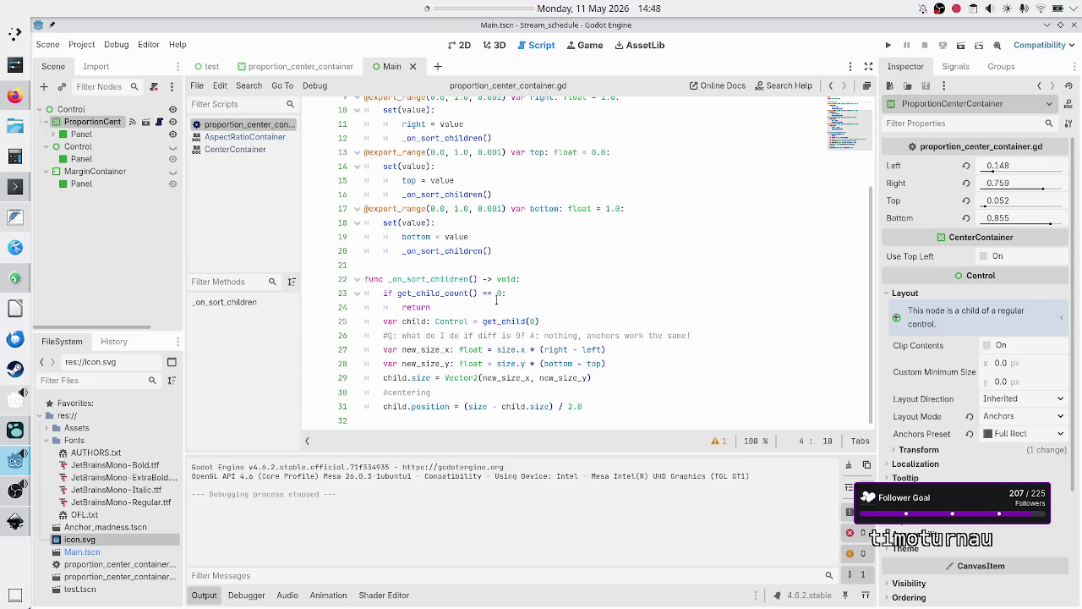
scroll(497, 298, "up", 3)
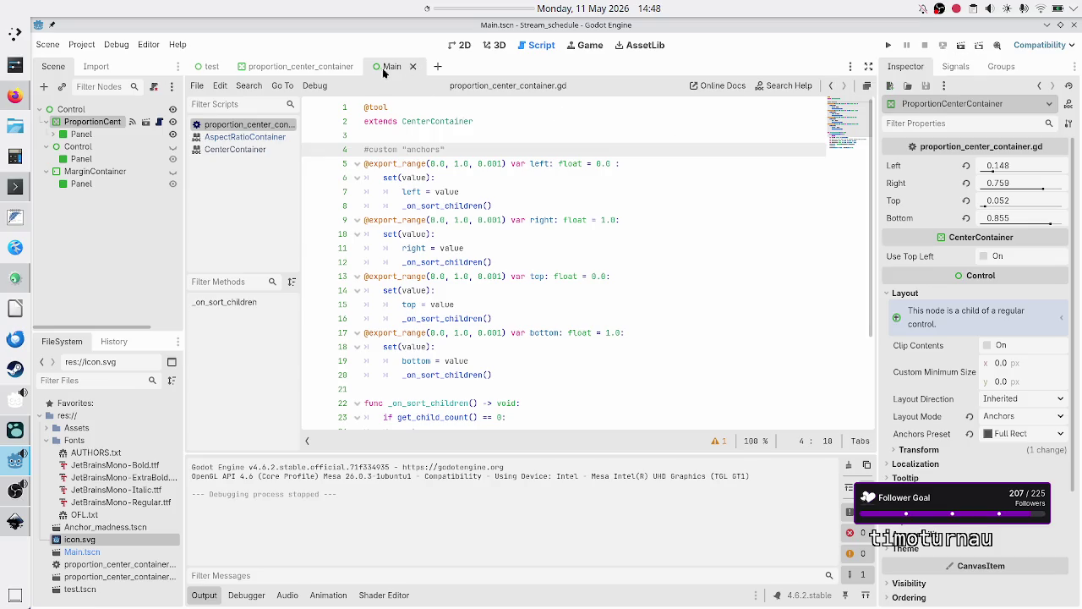
Run the current scene once more, close the game window and return to 2D view
left_click(959, 49)
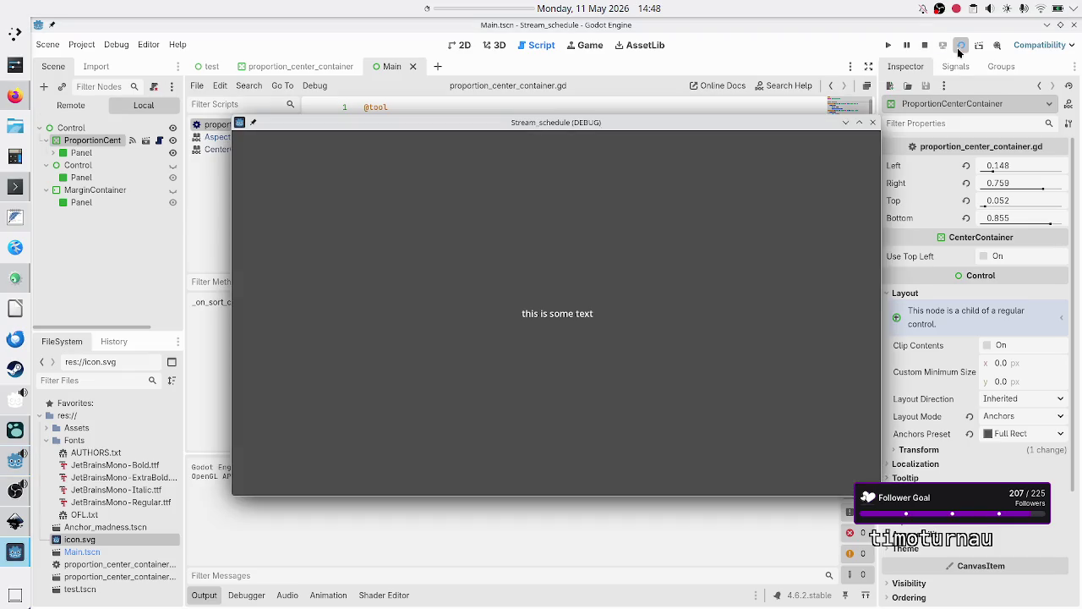
left_click(874, 124)
left_click(462, 44)
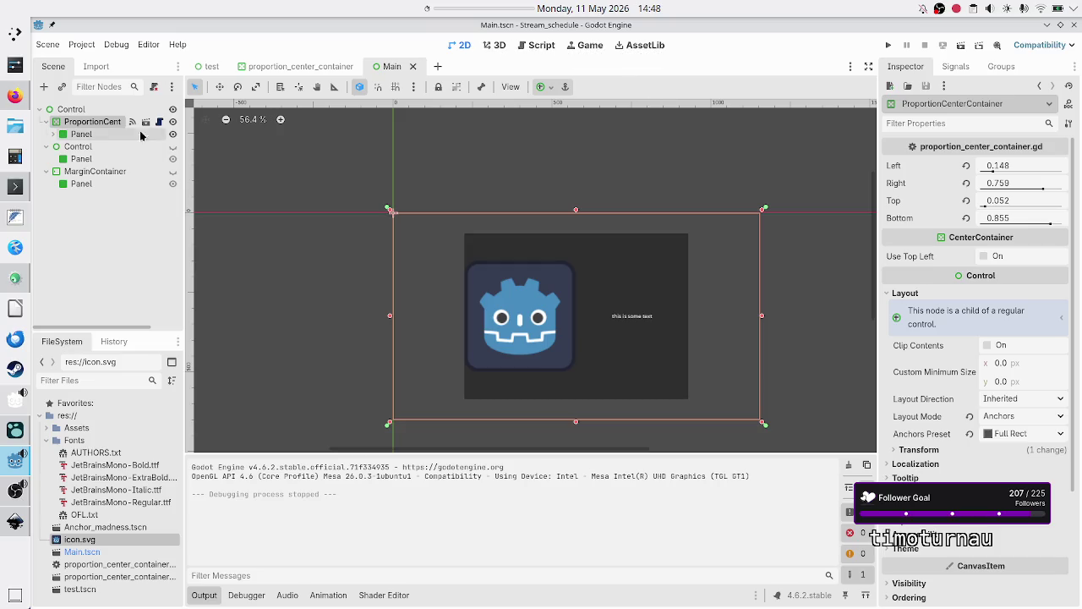
Expand Panel, select ProportionCenterContainer and open its attached script
left_click(53, 133)
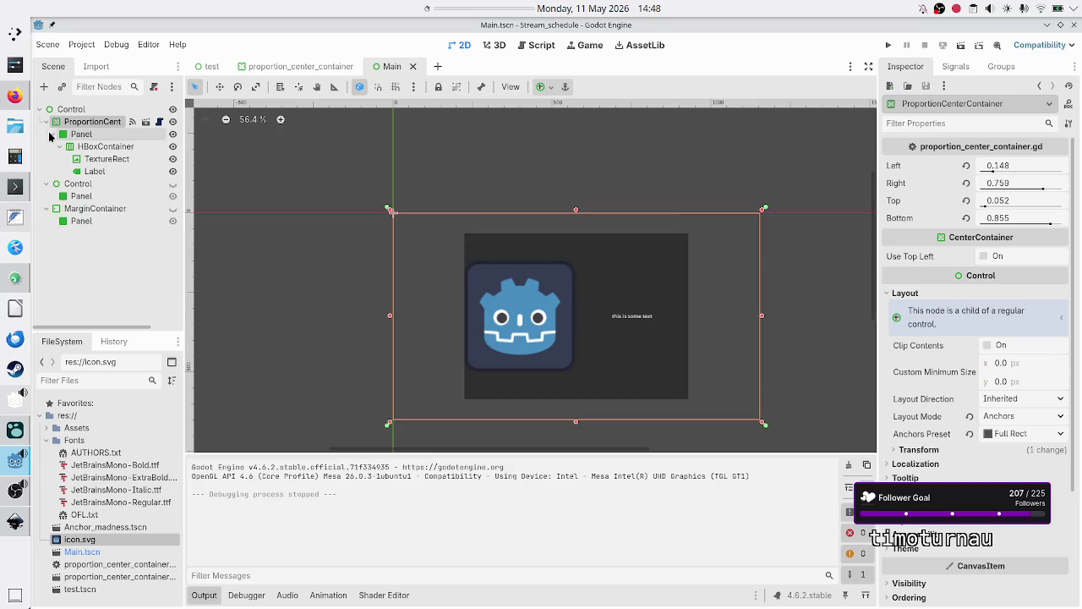
left_click(77, 136)
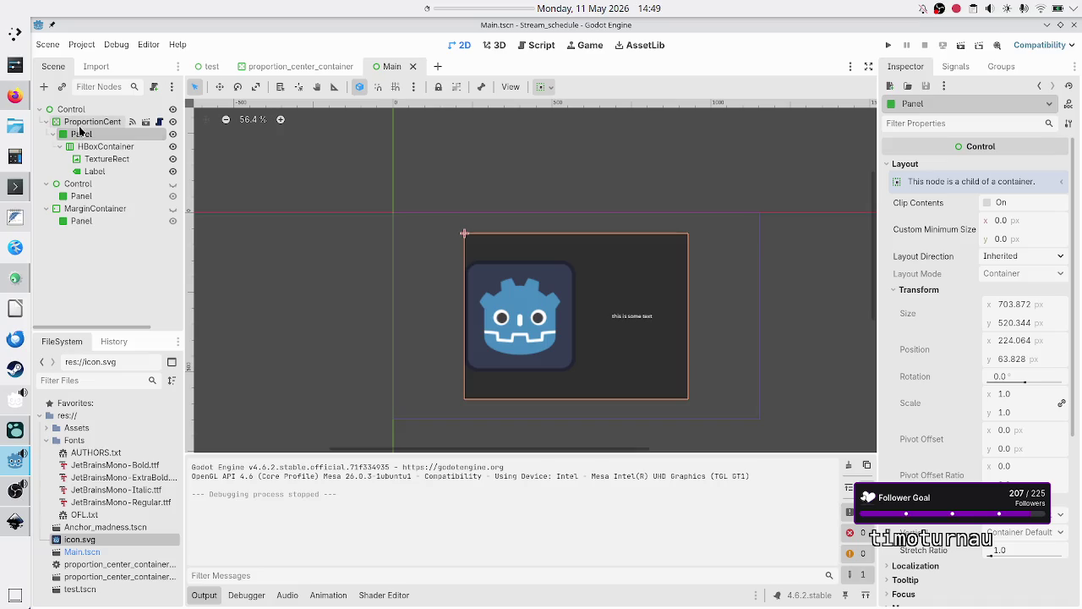
left_click(80, 123)
left_click(158, 122)
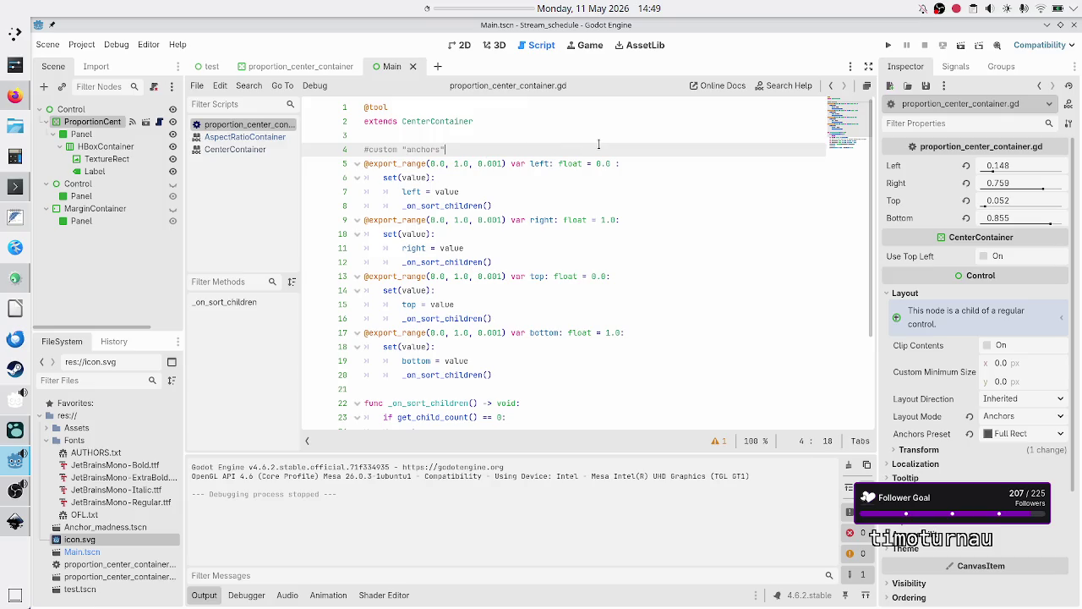
Add a prints(left, right, top, bottom) line after the return in _on_sort_children
scroll(645, 190, "down", 5)
scroll(646, 190, "up", 5)
scroll(523, 264, "down", 3)
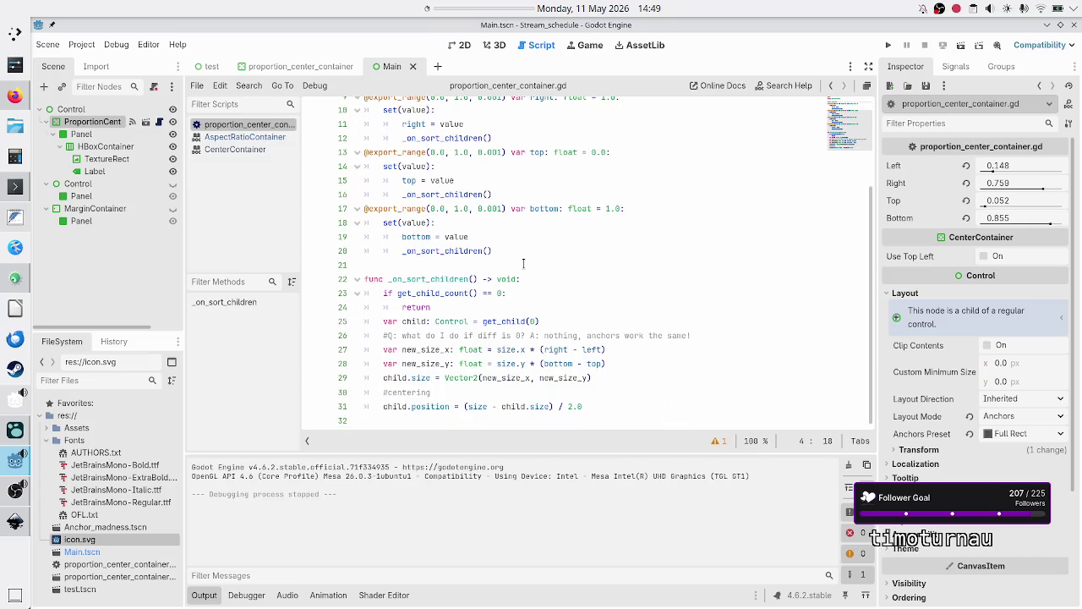
left_click(572, 278)
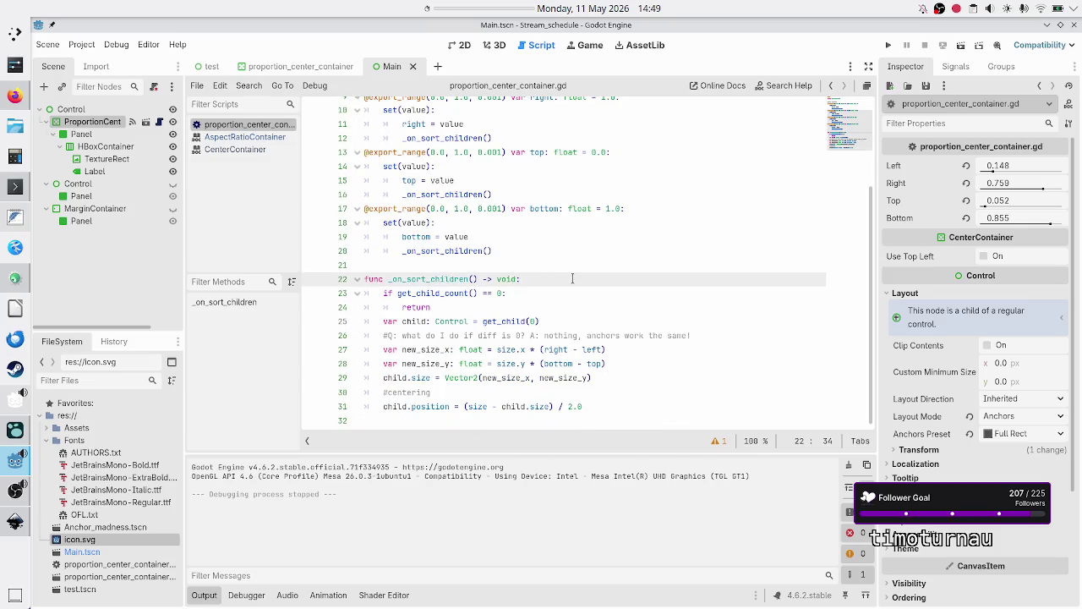
key("Down")
key("Up")
key("Down")
key("Down")
key("Return")
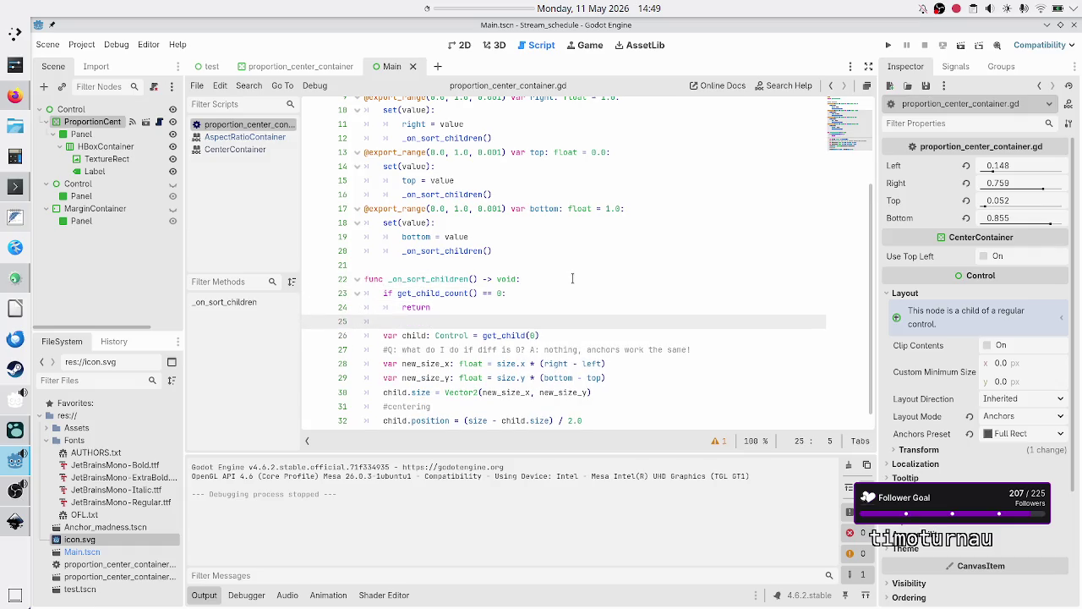
type("print(")
key("BackSpace")
type("s(")
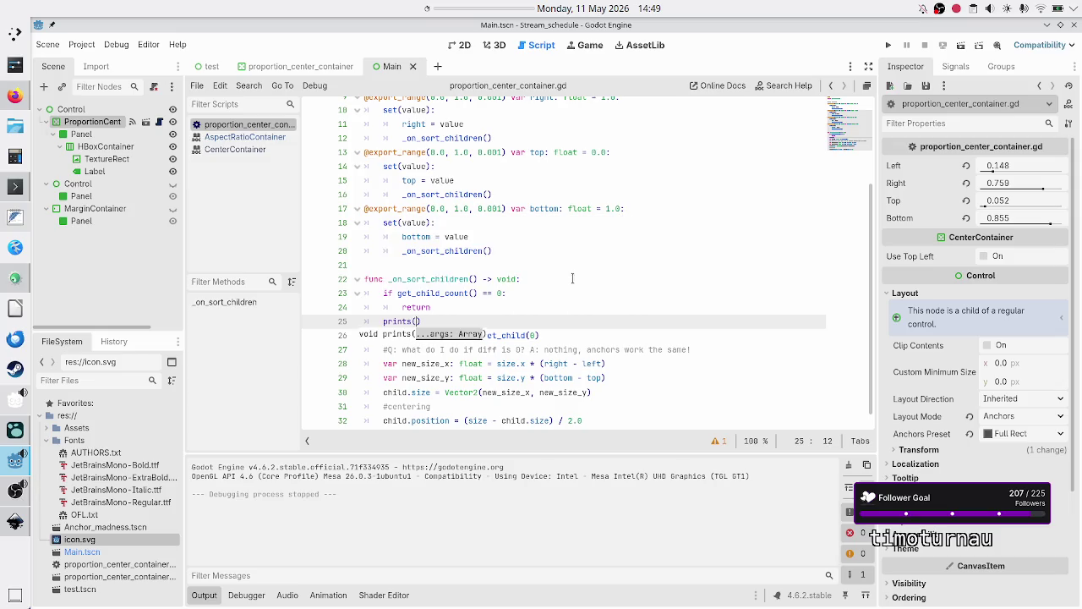
type("left, right")
type(", top, bo")
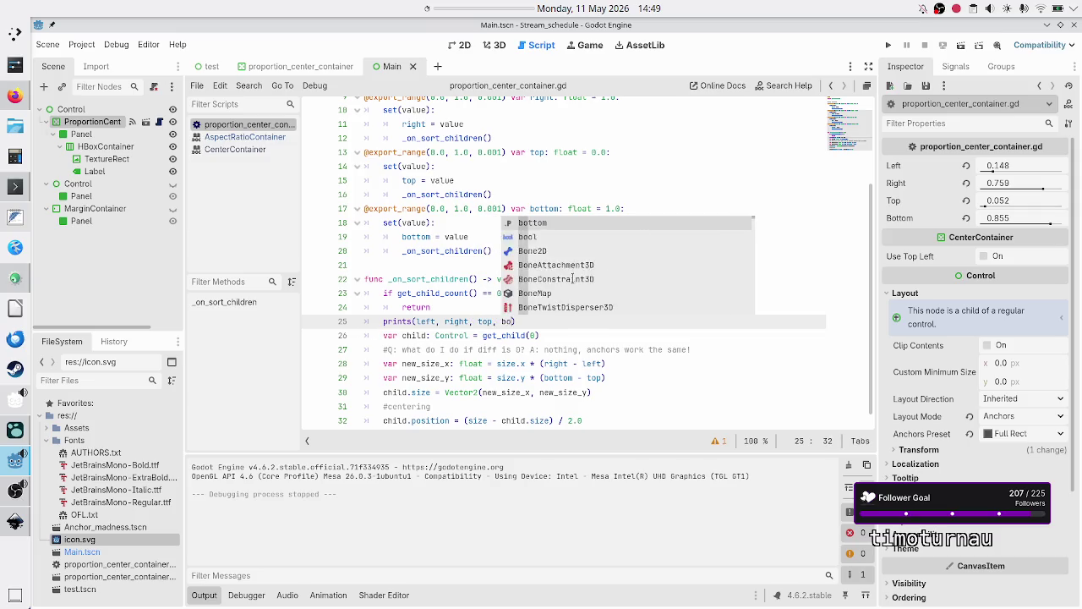
type("ttom")
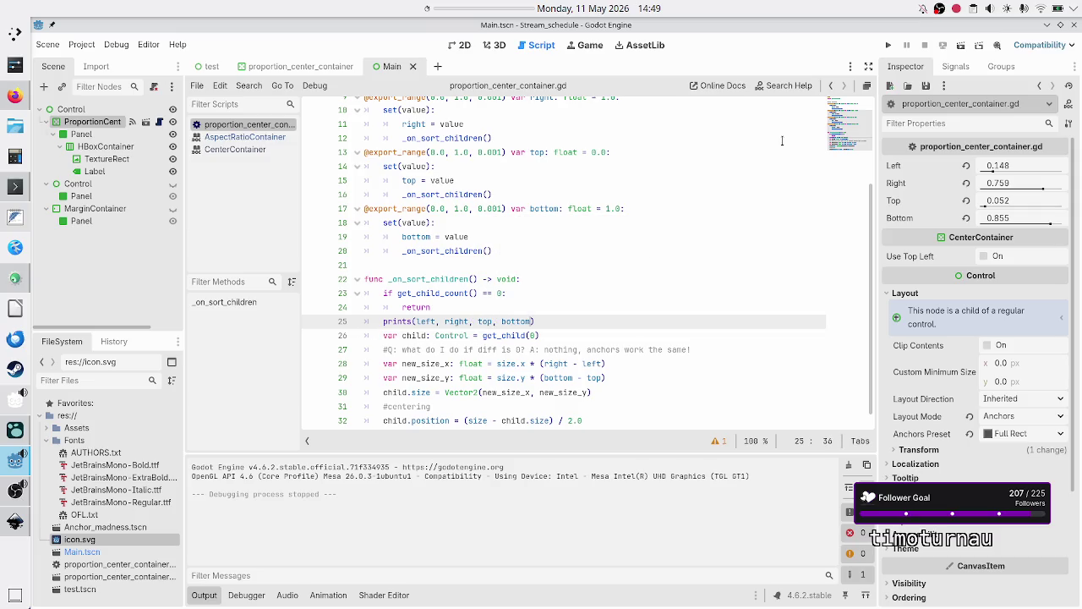
Run the scene to see the printed proportion values, then close the game window
left_click(960, 47)
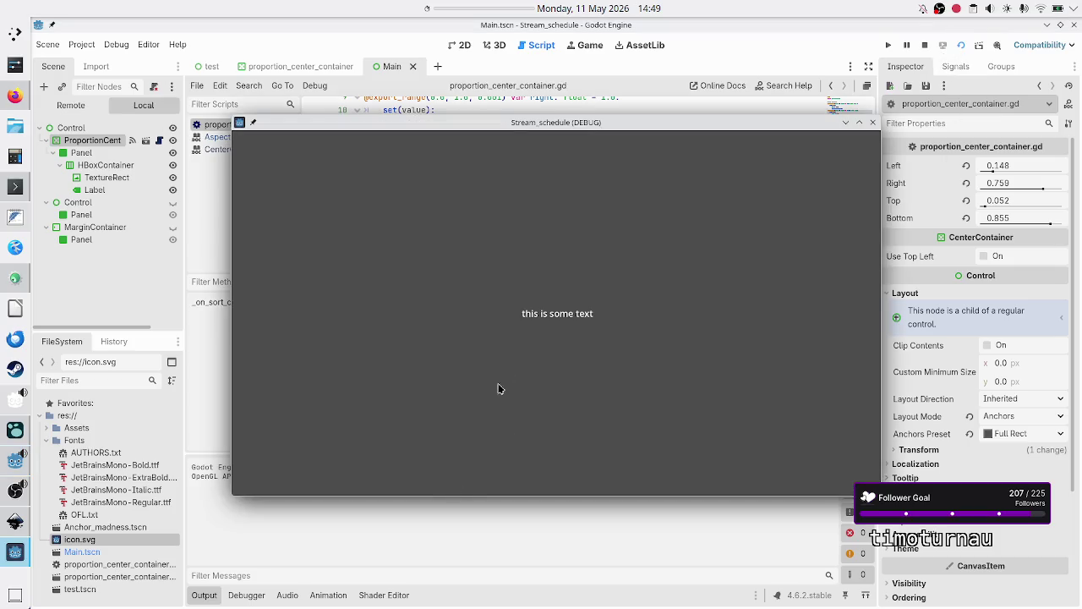
mouse_move(590, 126)
left_mouse_down()
mouse_move(668, 114)
mouse_move(598, 136)
mouse_move(621, 98)
mouse_move(554, 104)
mouse_move(598, 100)
mouse_move(642, 166)
mouse_move(625, 105)
left_mouse_up()
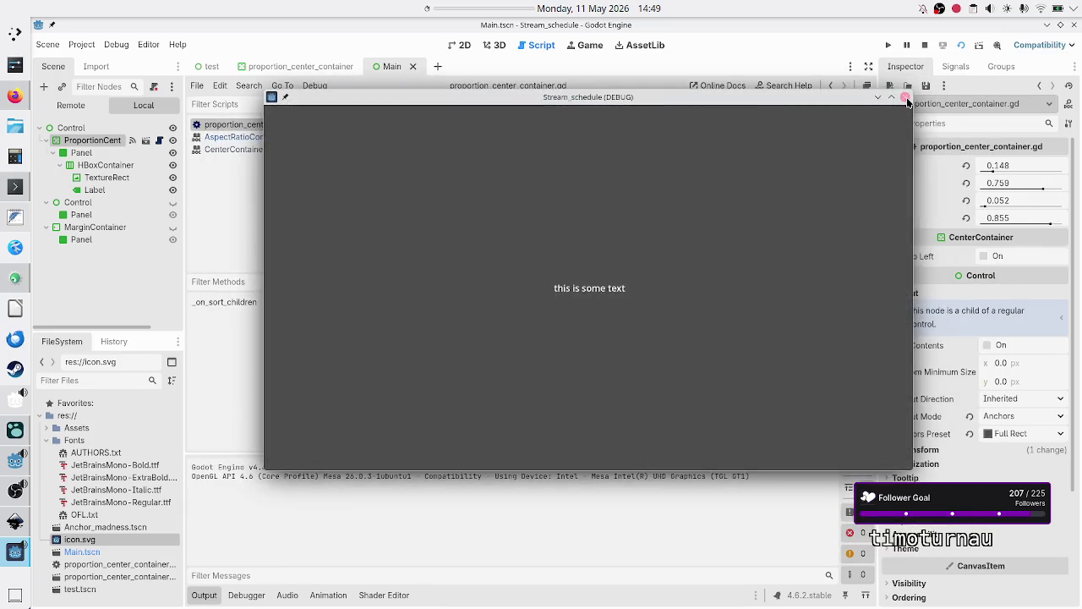
left_click(905, 98)
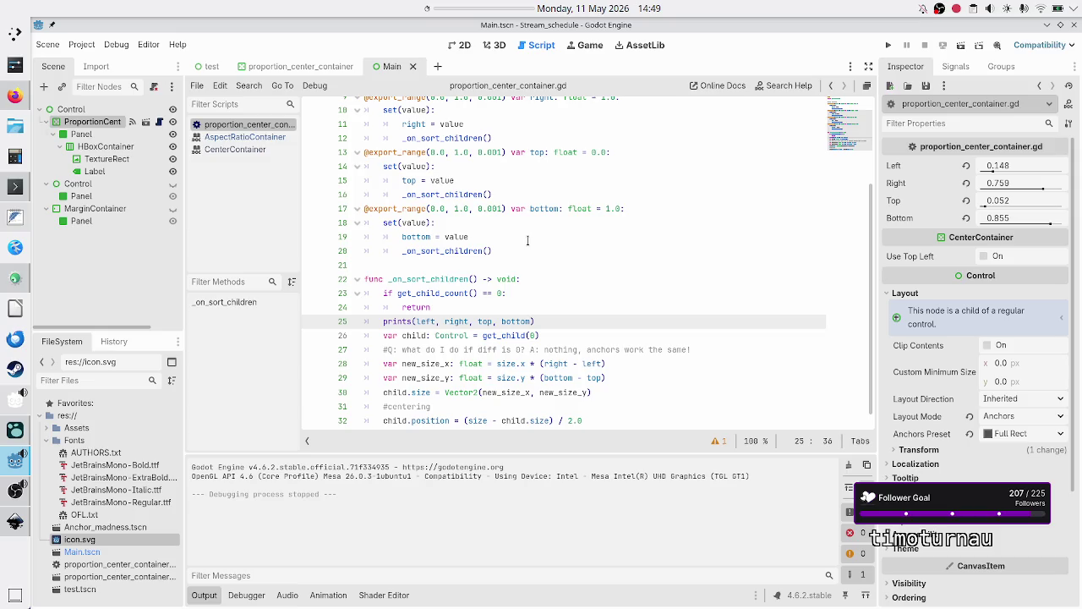
Add 'func _ready() -> void:' calling _on_sort_children() at line 22 and save the script
scroll(527, 240, "up", 3)
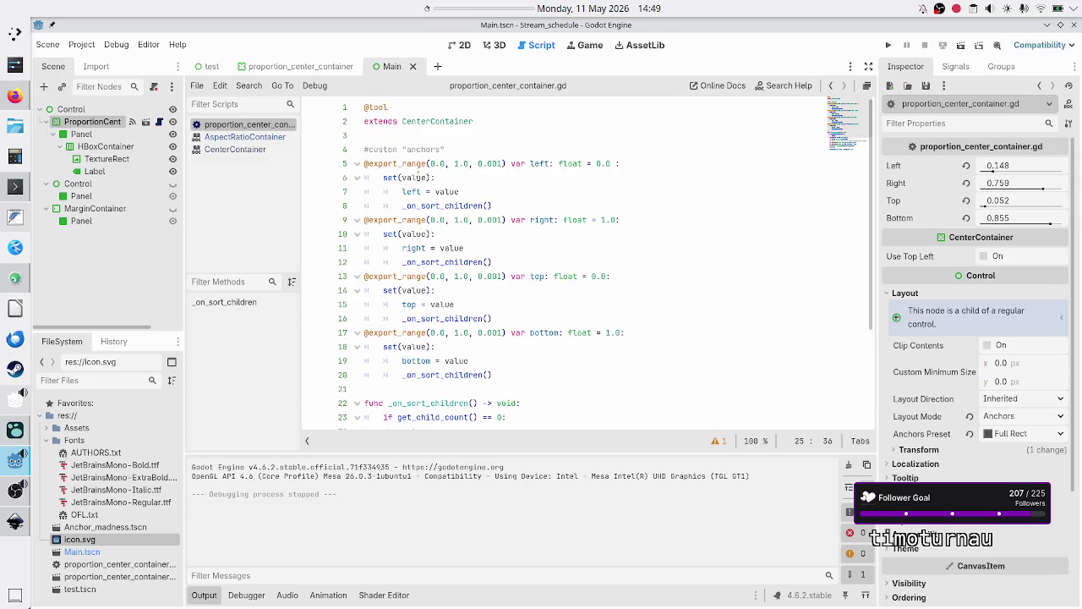
scroll(418, 131, "down", 3)
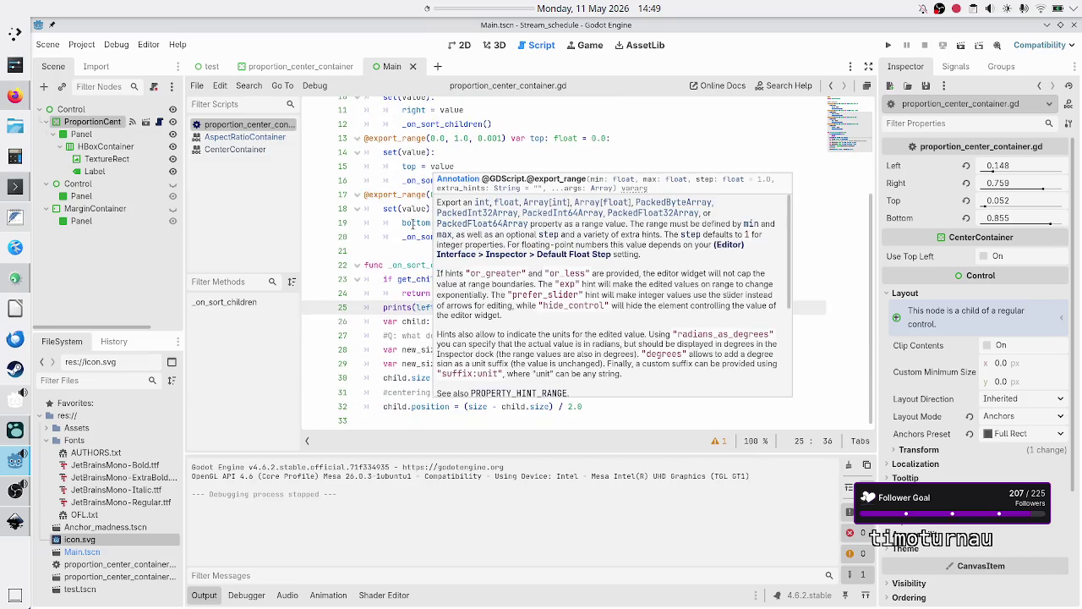
left_click(395, 249)
key("Return")
key("Return")
type("f")
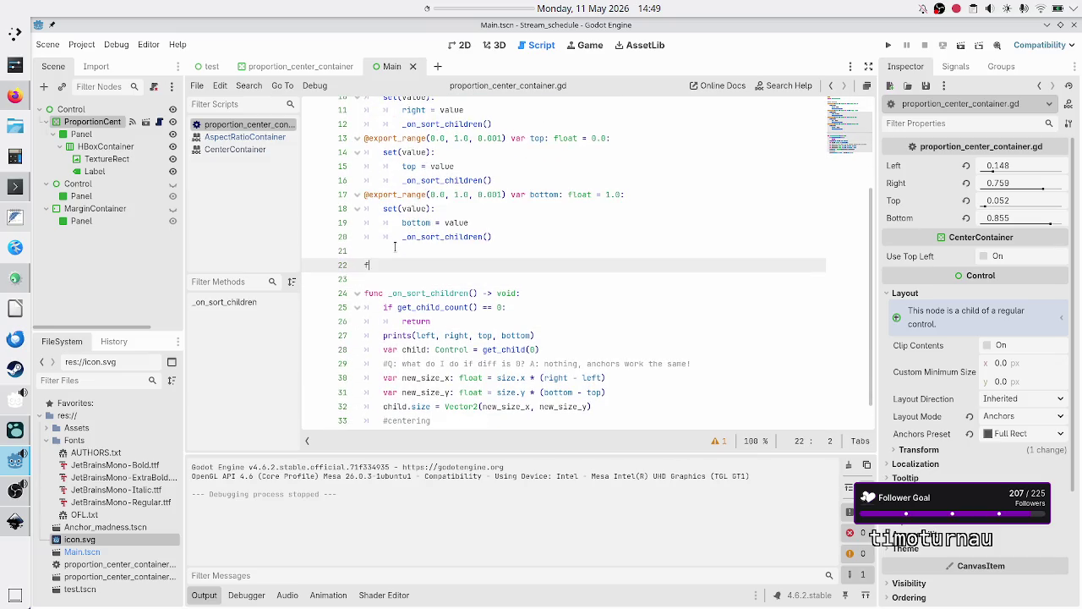
type("unc _read")
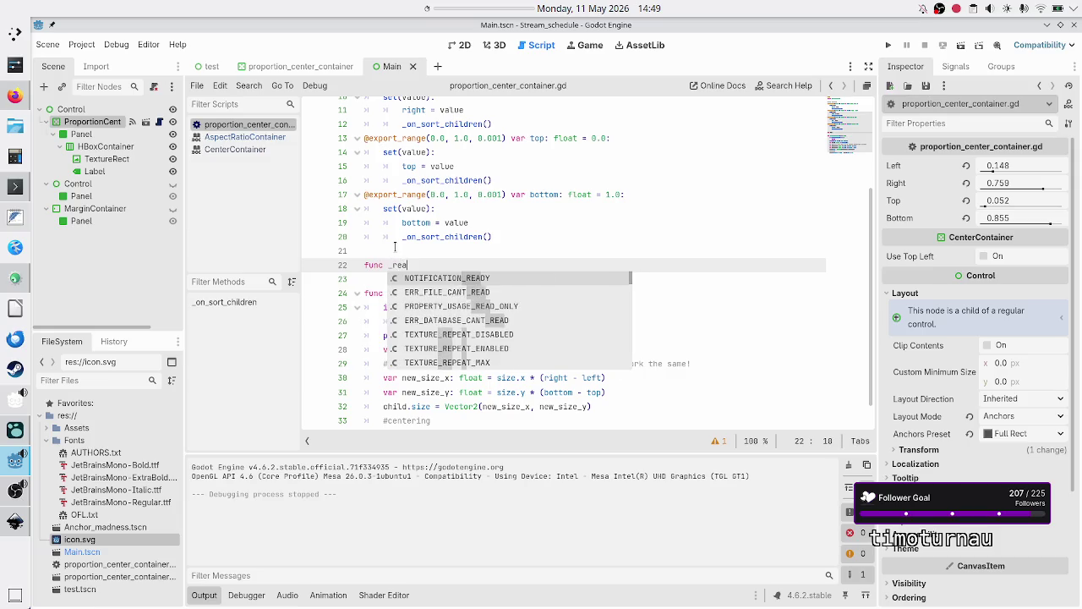
key("Return")
key("Return")
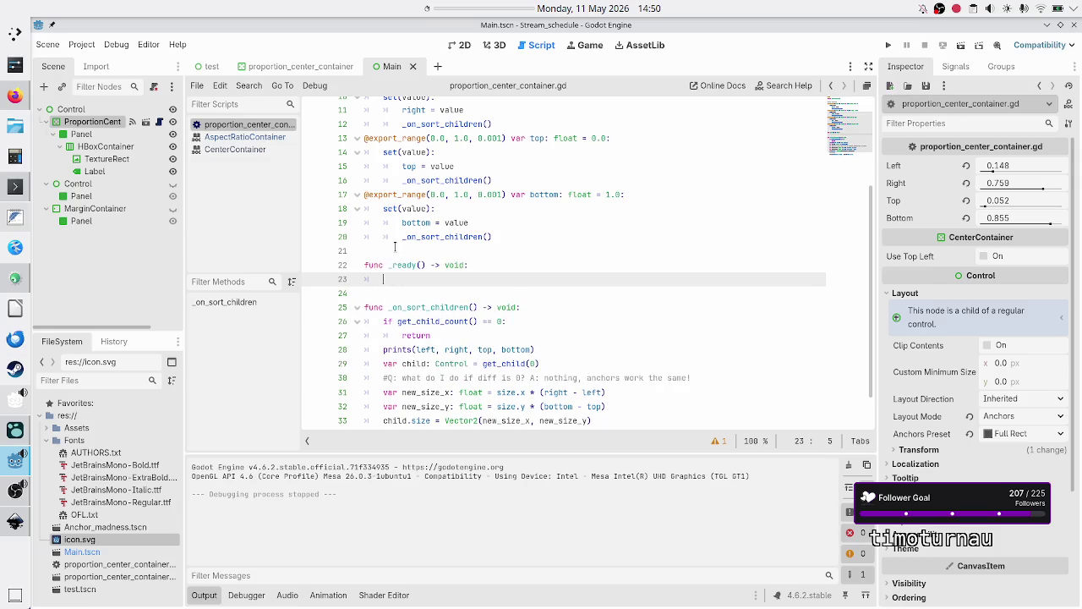
type("_on")
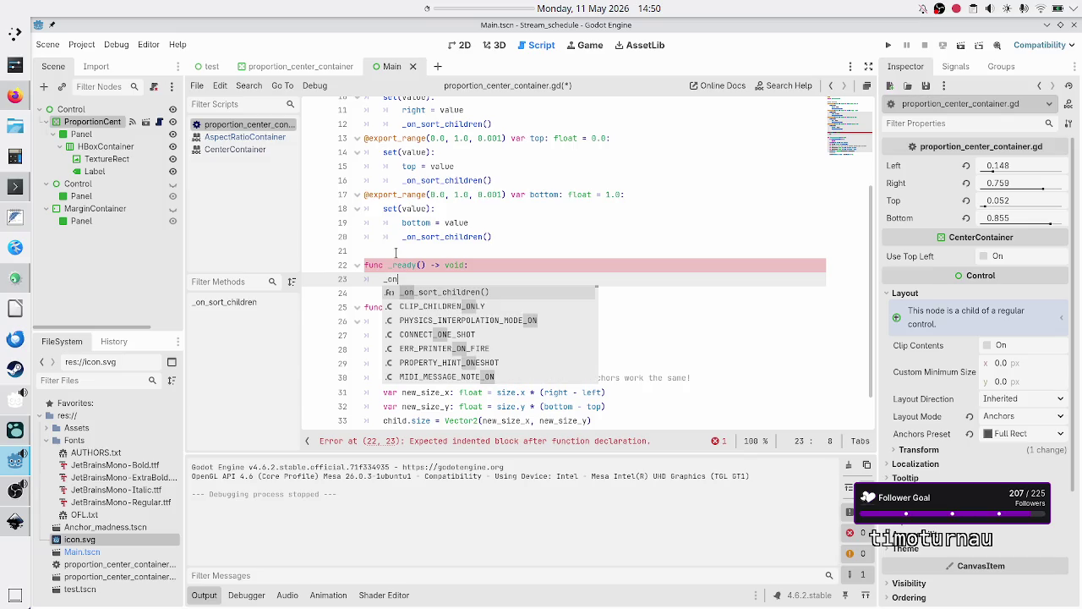
key("Return")
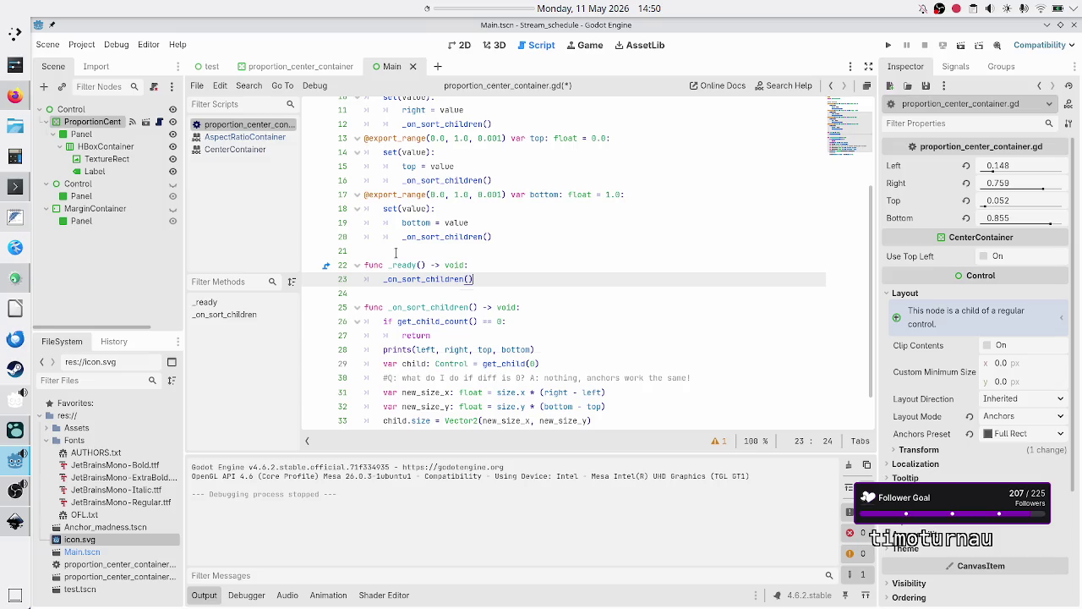
key("ctrl+s")
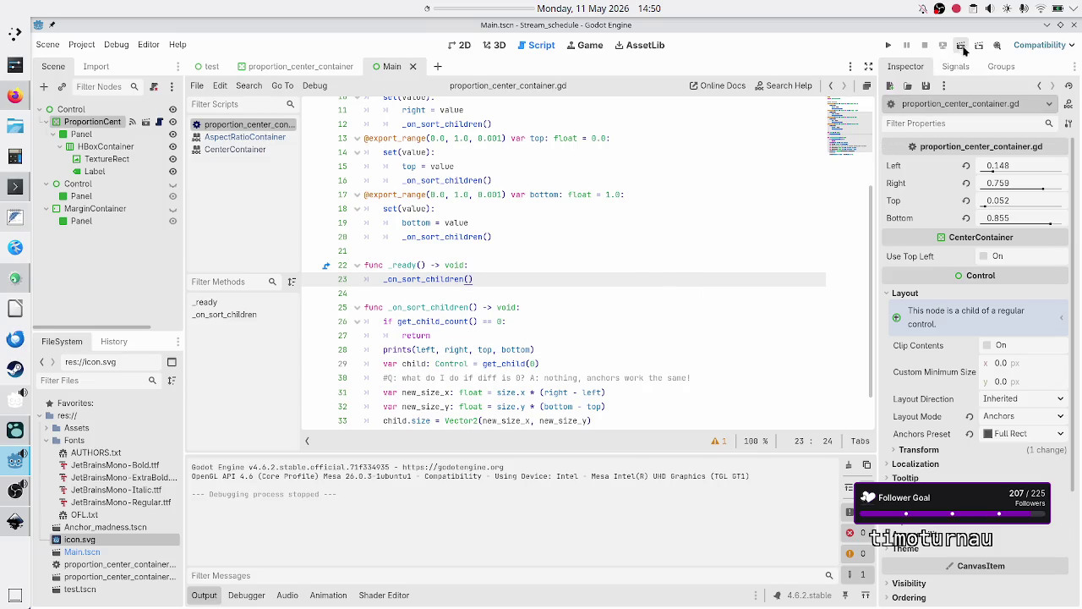
Run the Main scene, reposition the game window to inspect the layout, and close it
left_click(964, 47)
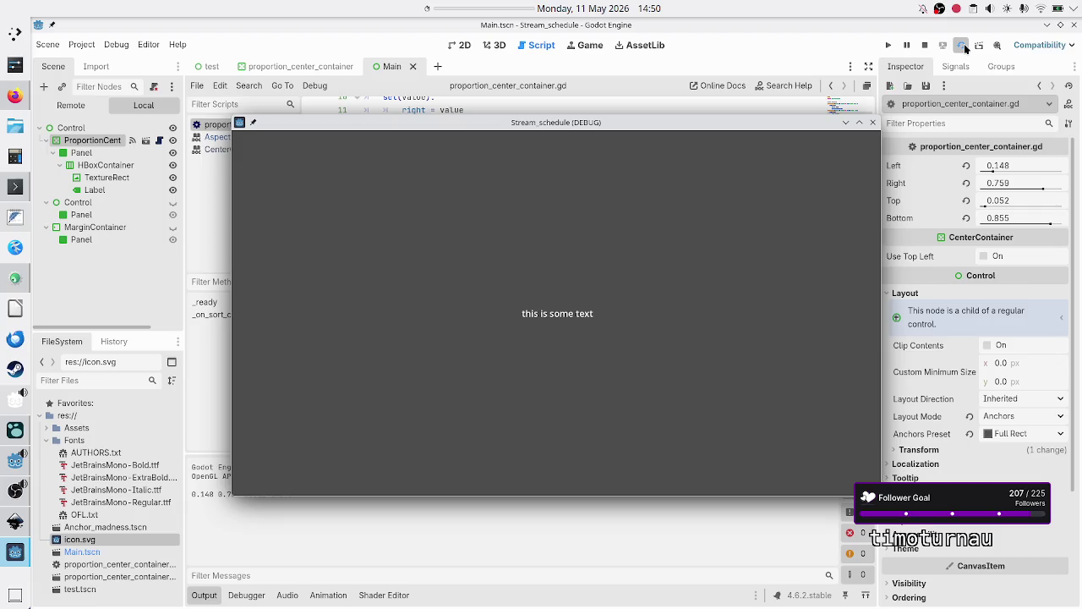
left_click_drag(636, 125, 803, 87)
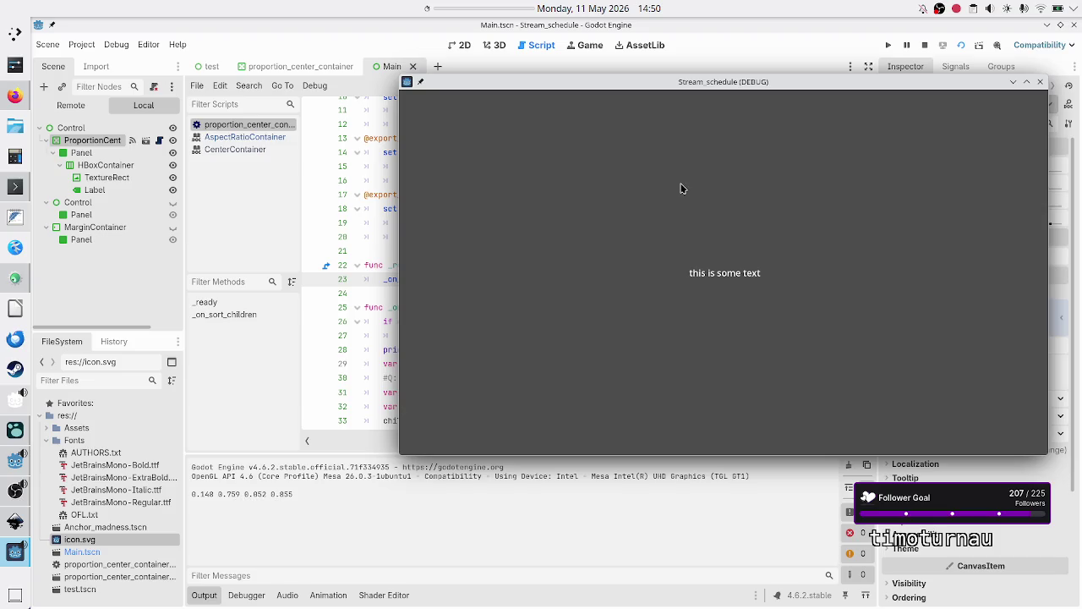
mouse_move(746, 86)
left_mouse_down()
mouse_move(628, 143)
mouse_move(585, 131)
left_mouse_up()
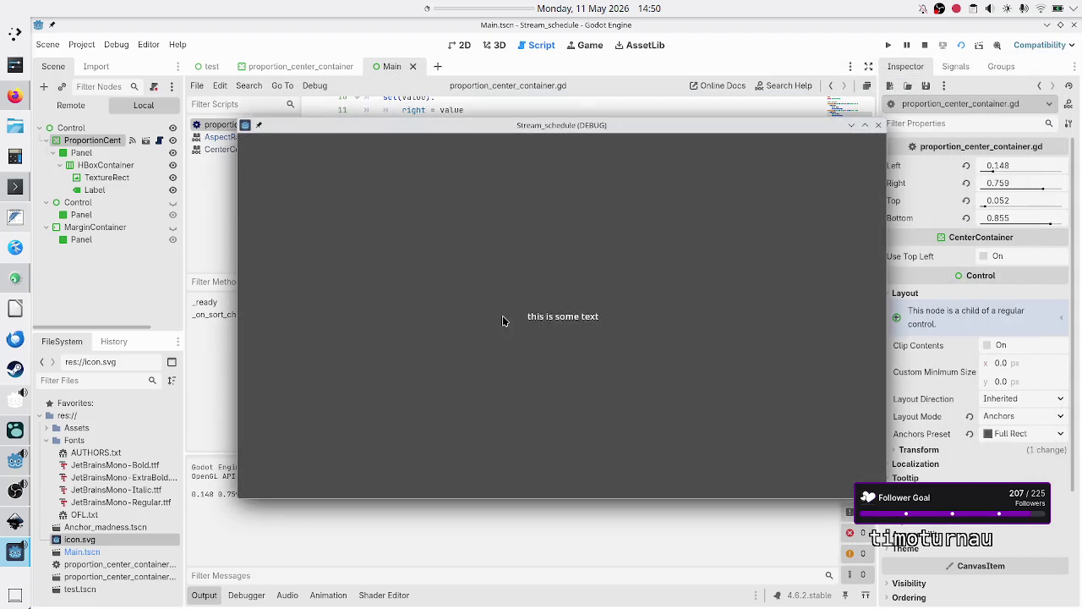
left_click(877, 125)
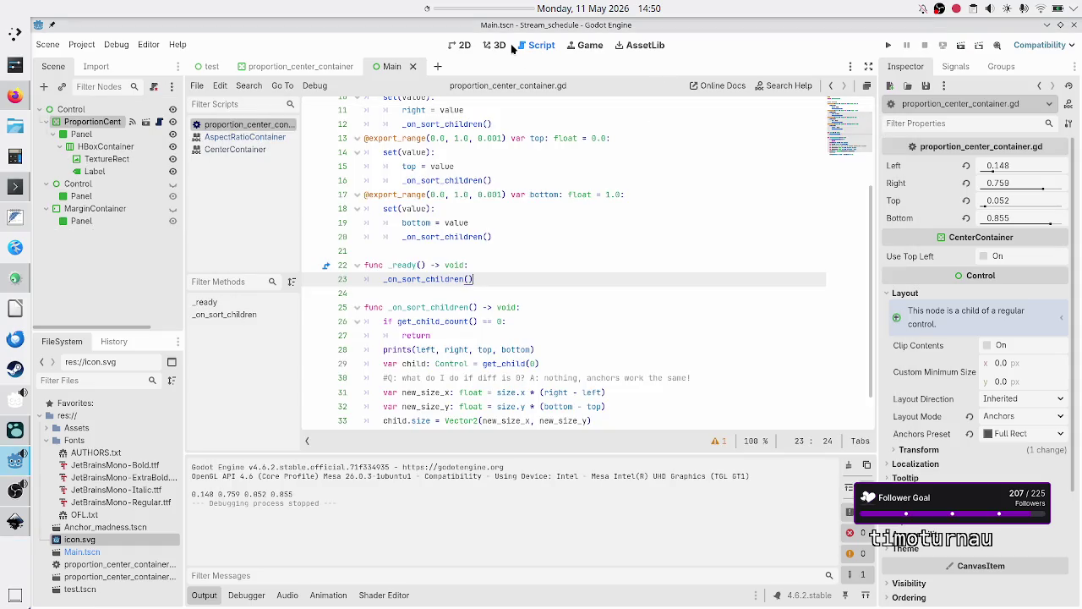
From the 2D view, run the scene again, inspect the canvas, close it and select Panel
left_click(461, 45)
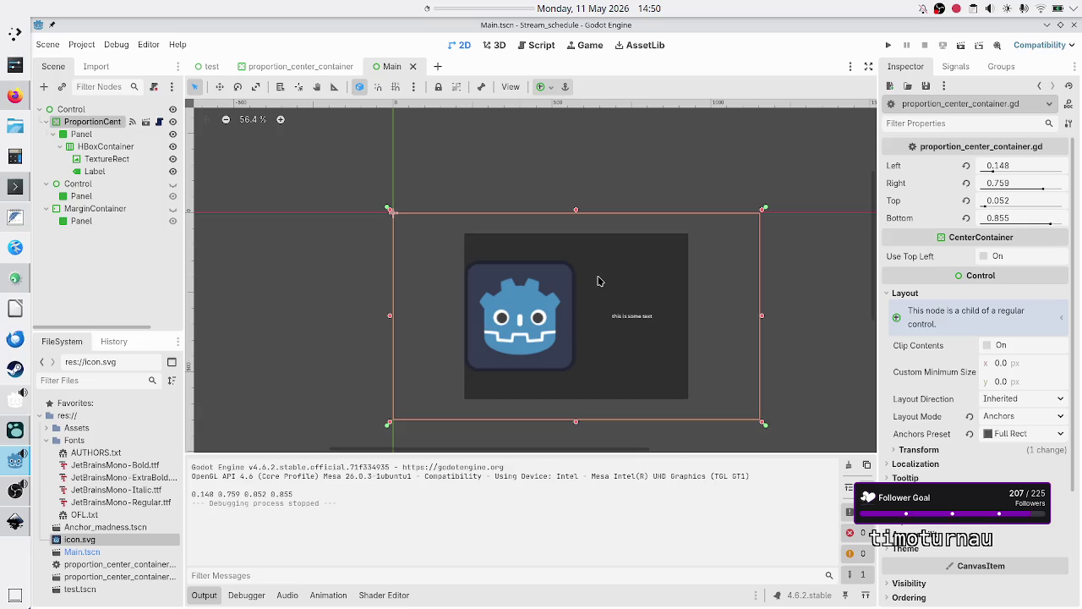
left_click(962, 47)
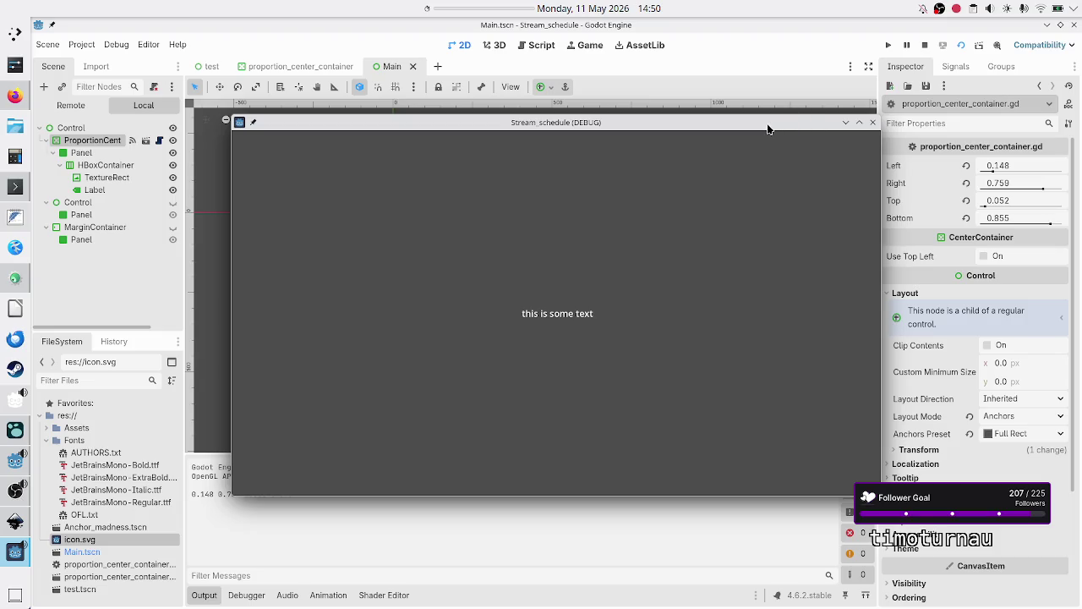
mouse_move(768, 129)
left_mouse_down()
mouse_move(773, 241)
mouse_move(804, 348)
left_mouse_up()
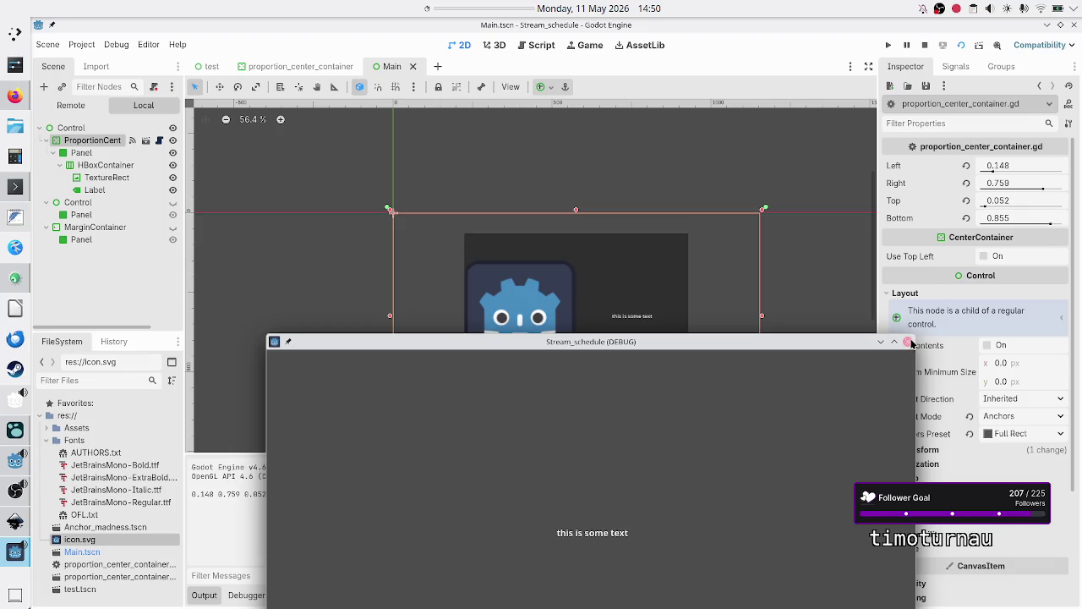
left_click(909, 343)
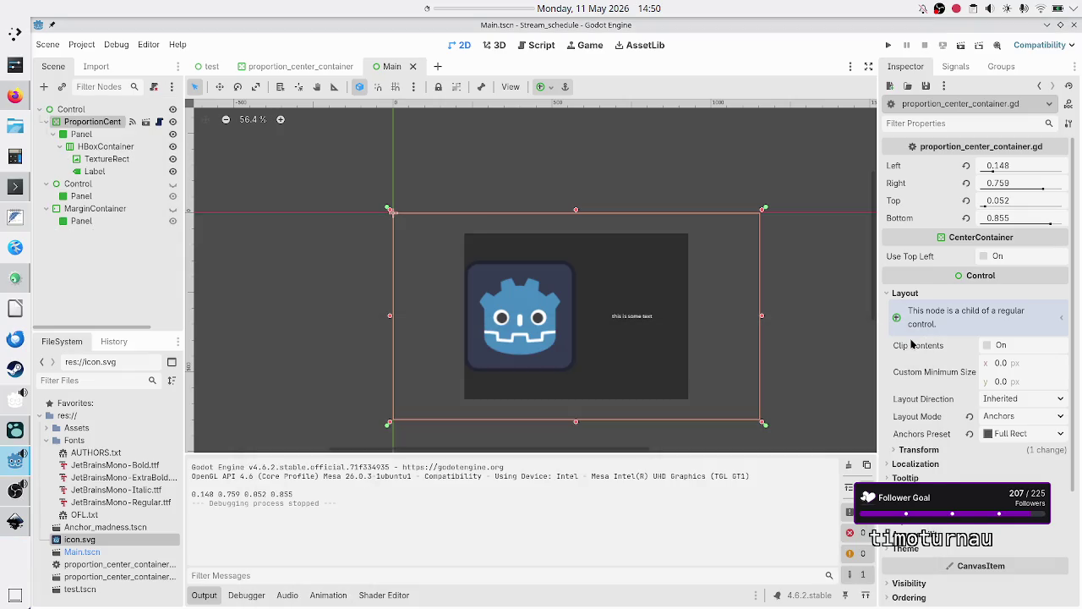
left_click(85, 133)
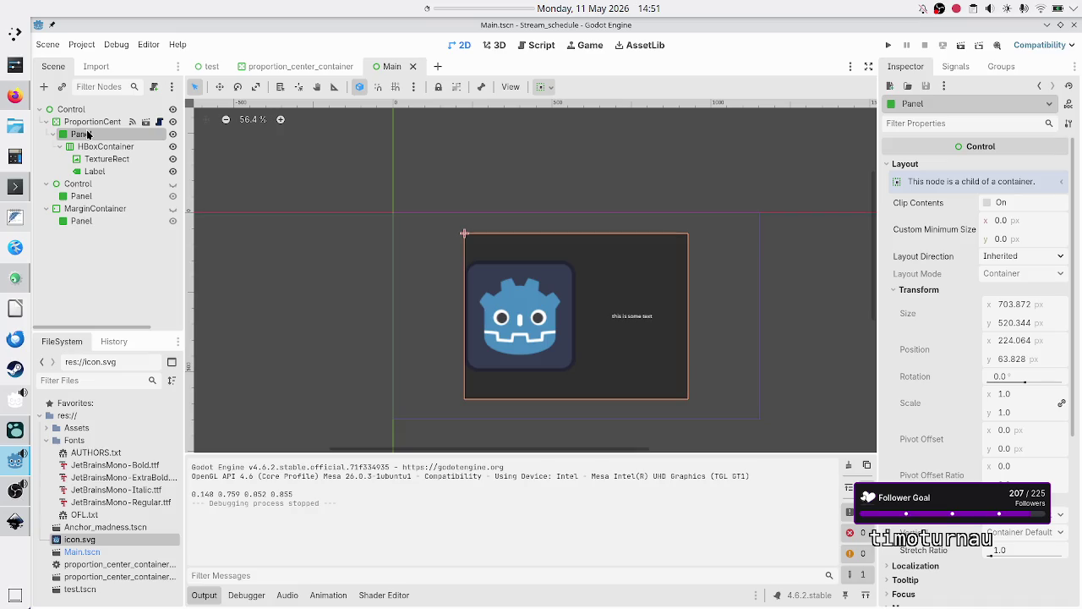
left_click(98, 147)
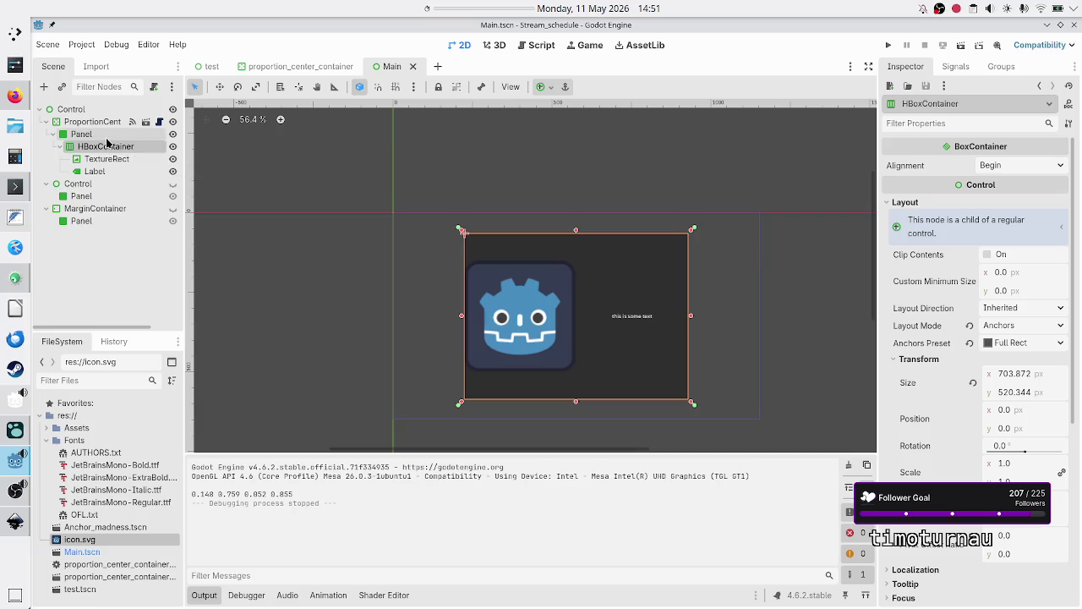
left_click(106, 139)
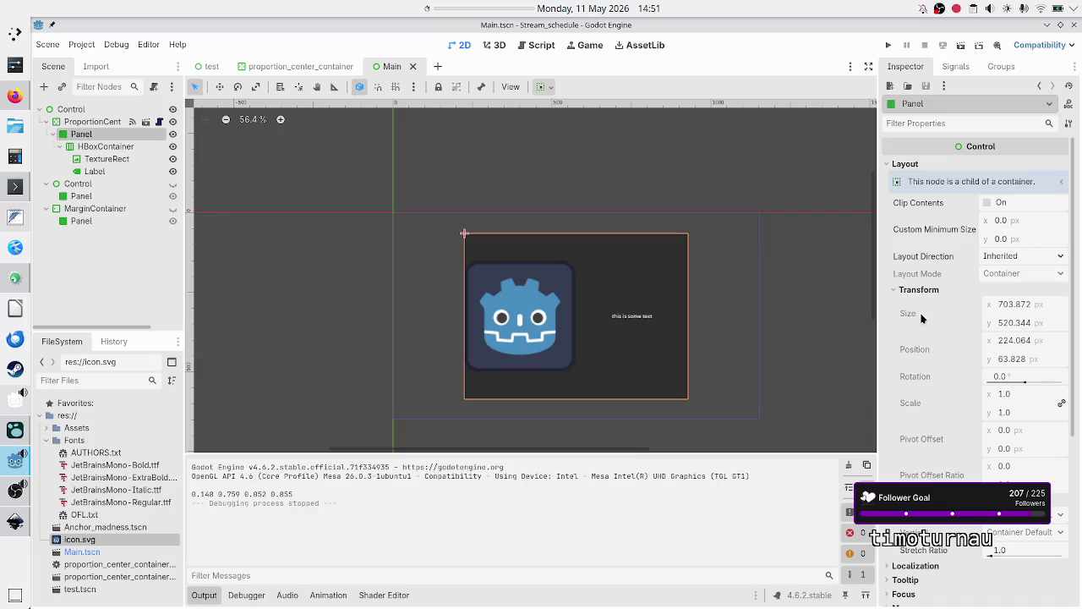
mouse_move(913, 317)
left_click(100, 149)
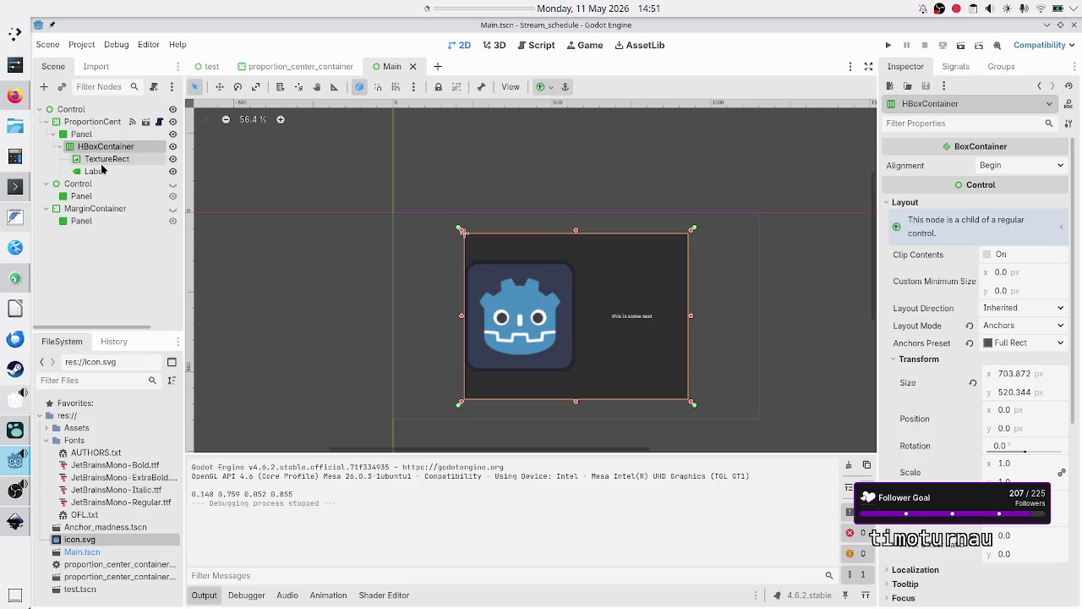
left_click(82, 134)
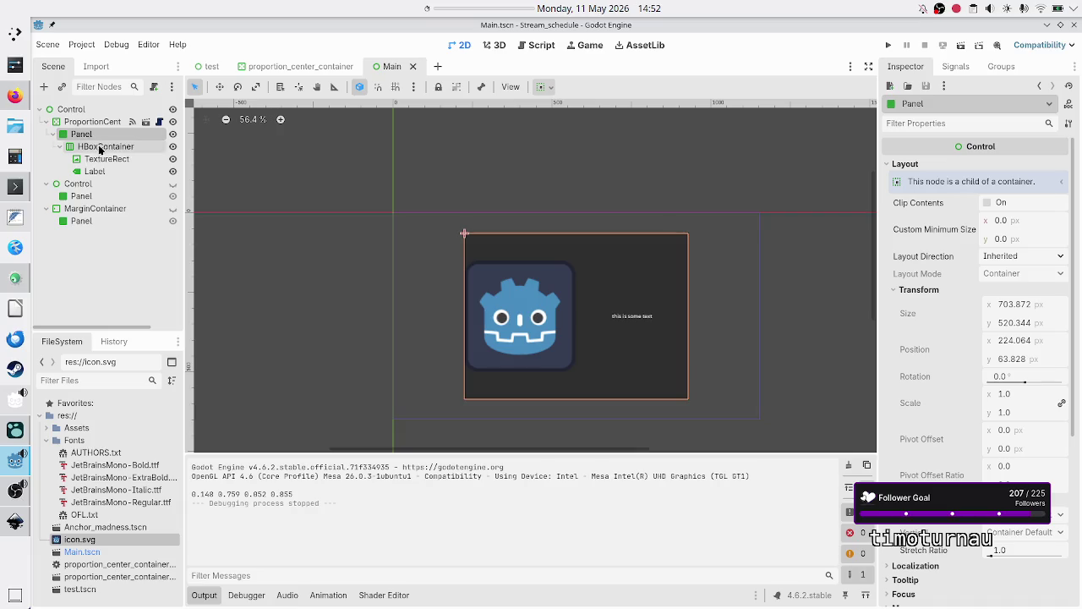
left_click(98, 149)
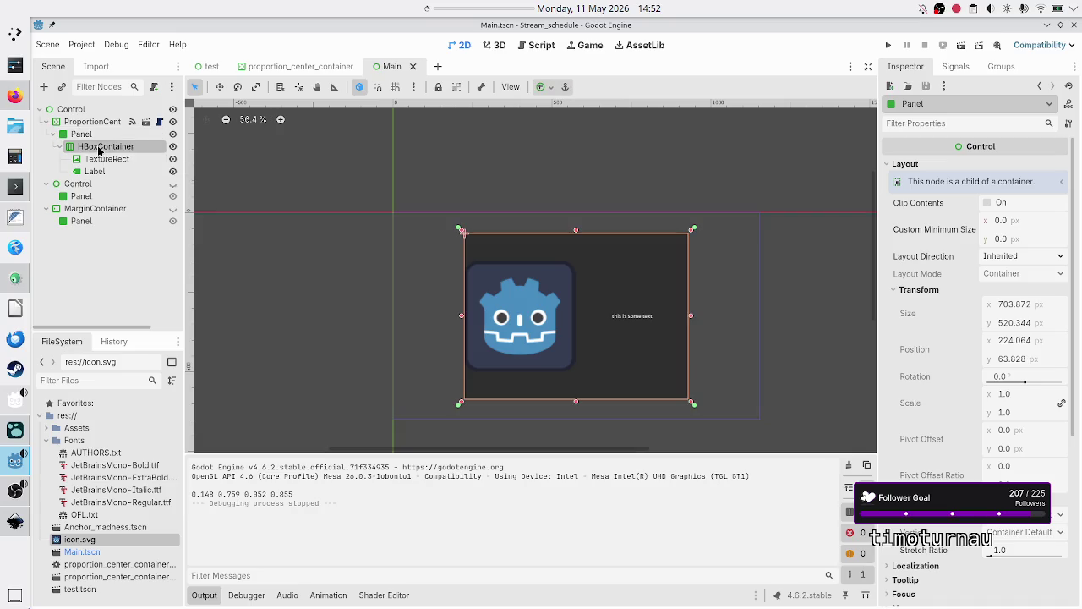
left_click_drag(92, 147, 79, 125)
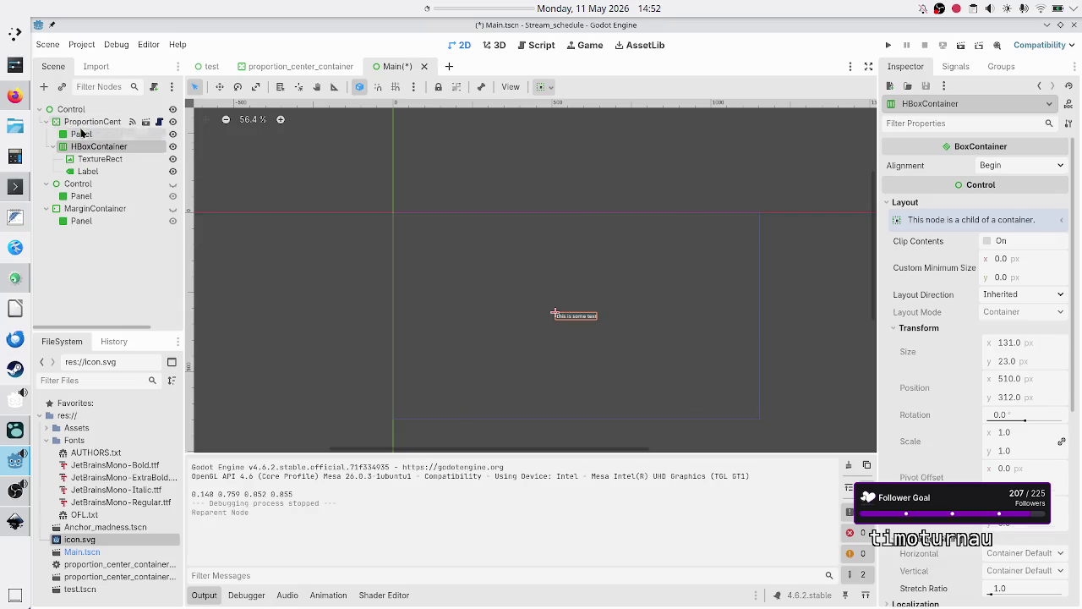
Delete the emptied Panel node, select HBoxContainer and run the scene to check the layout
left_click(81, 134)
key("Delete")
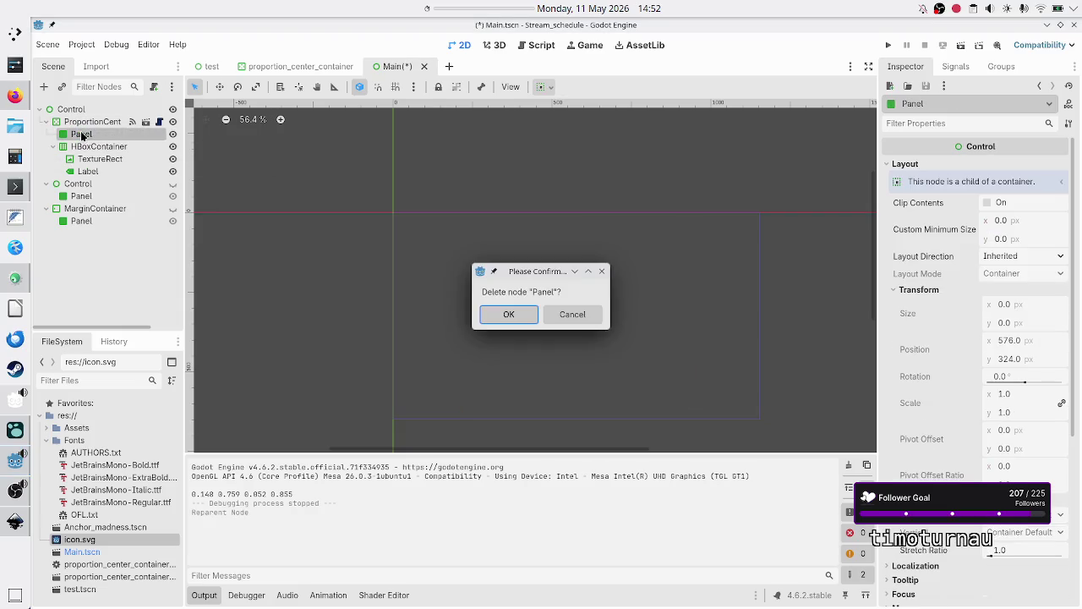
key("Return")
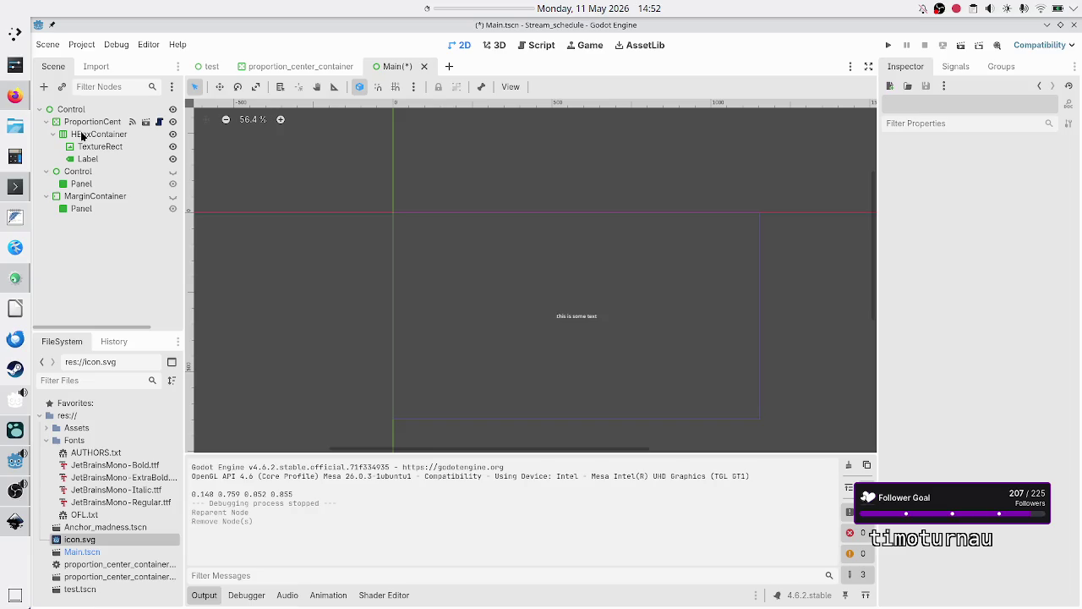
left_click(81, 135)
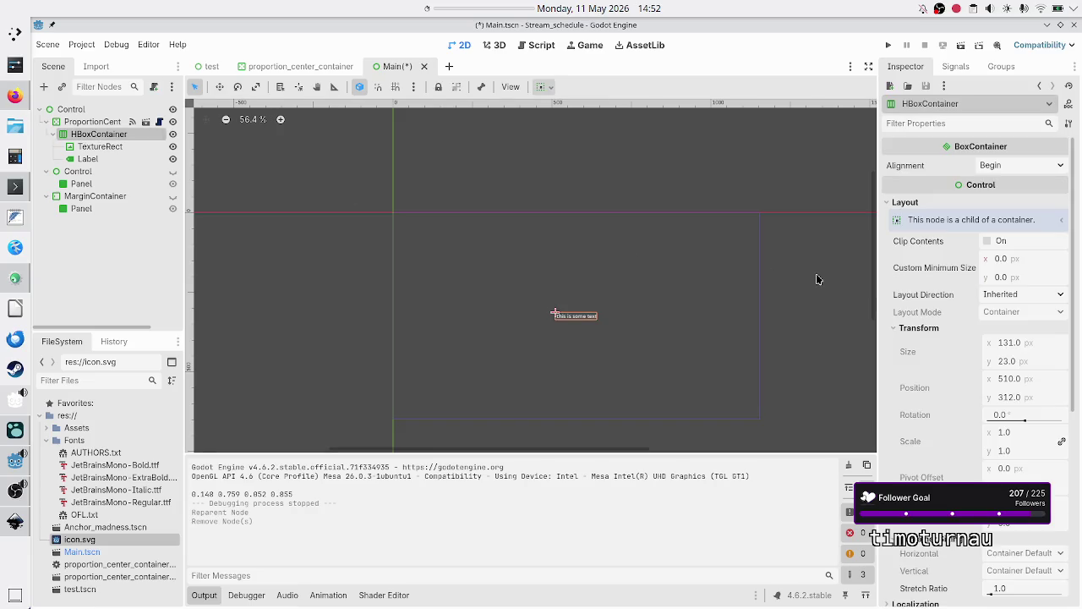
left_click(960, 46)
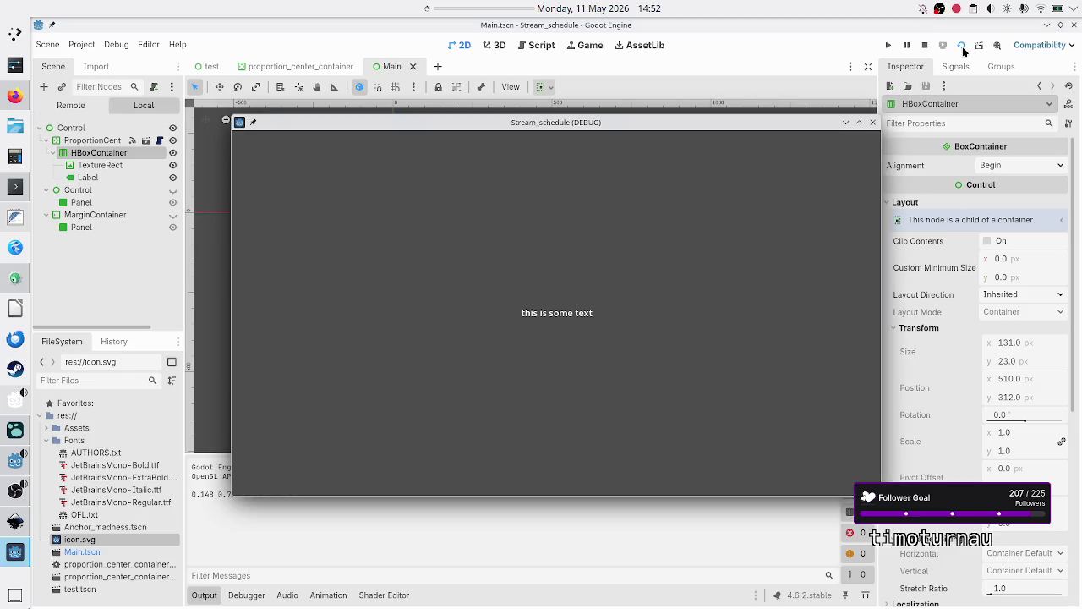
mouse_move(877, 194)
left_mouse_down()
mouse_move(775, 206)
mouse_move(878, 198)
left_mouse_up()
left_click(872, 123)
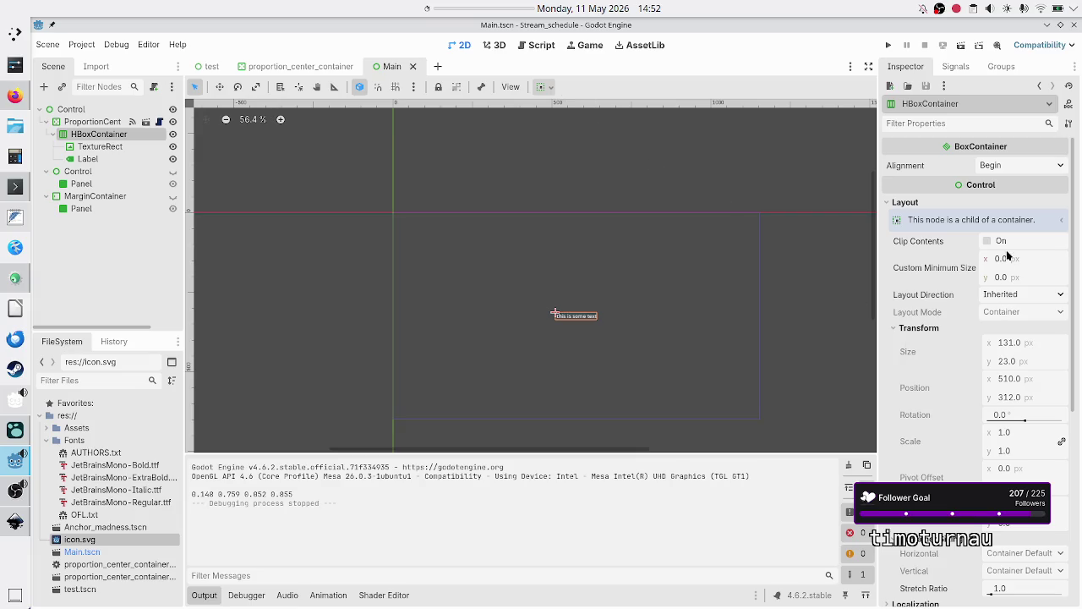
left_click(1023, 291)
left_click(1022, 292)
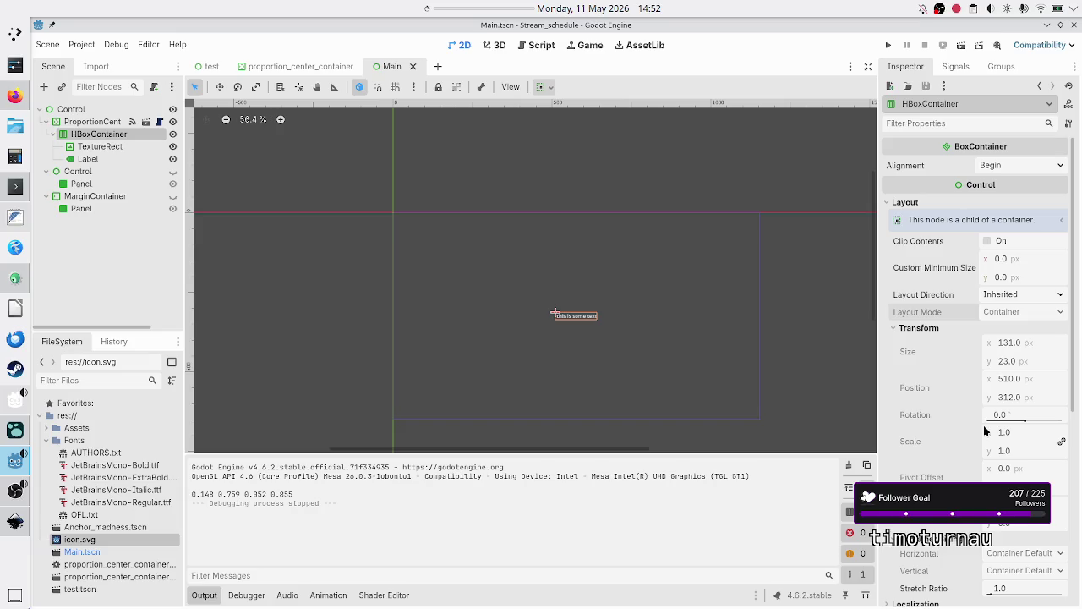
scroll(985, 431, "down", 5)
scroll(985, 431, "up", 4)
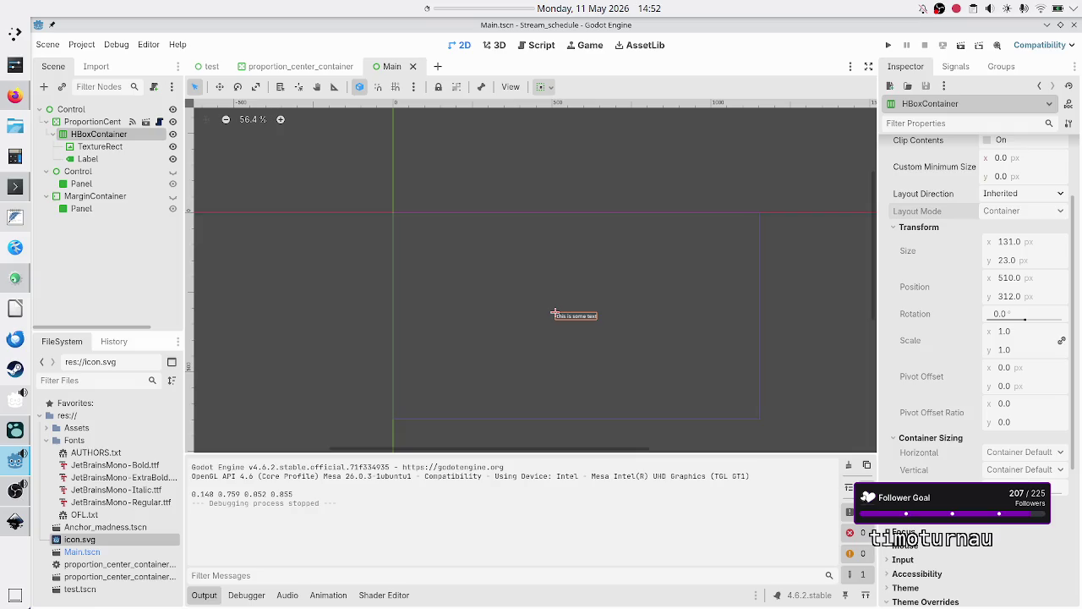
scroll(962, 476, "up", 3)
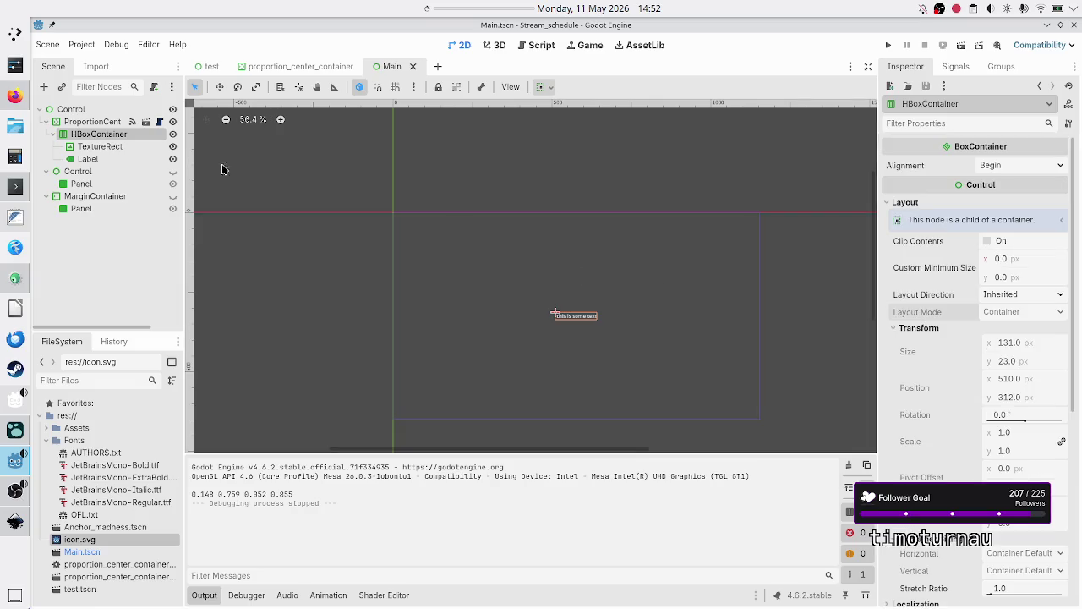
left_click(134, 147)
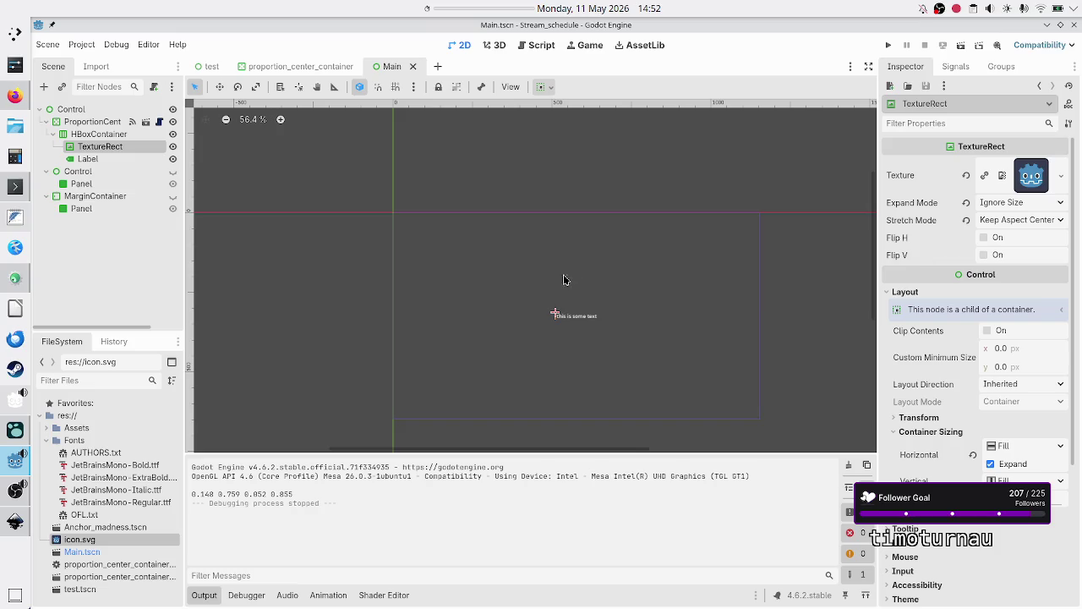
left_click(106, 159)
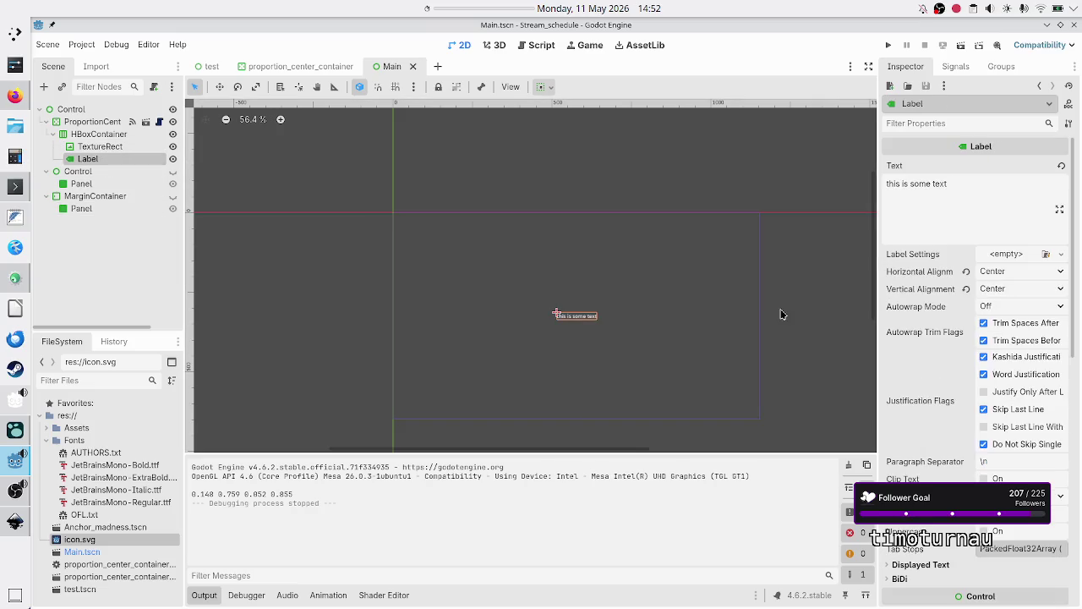
scroll(886, 360, "down", 3)
scroll(885, 359, "down", 3)
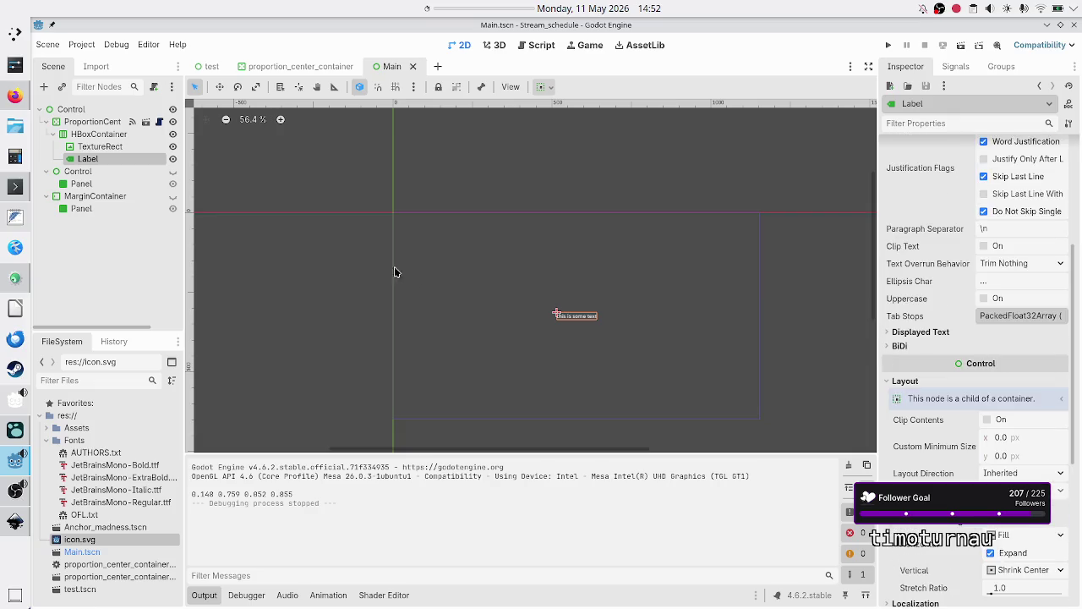
left_click(117, 139)
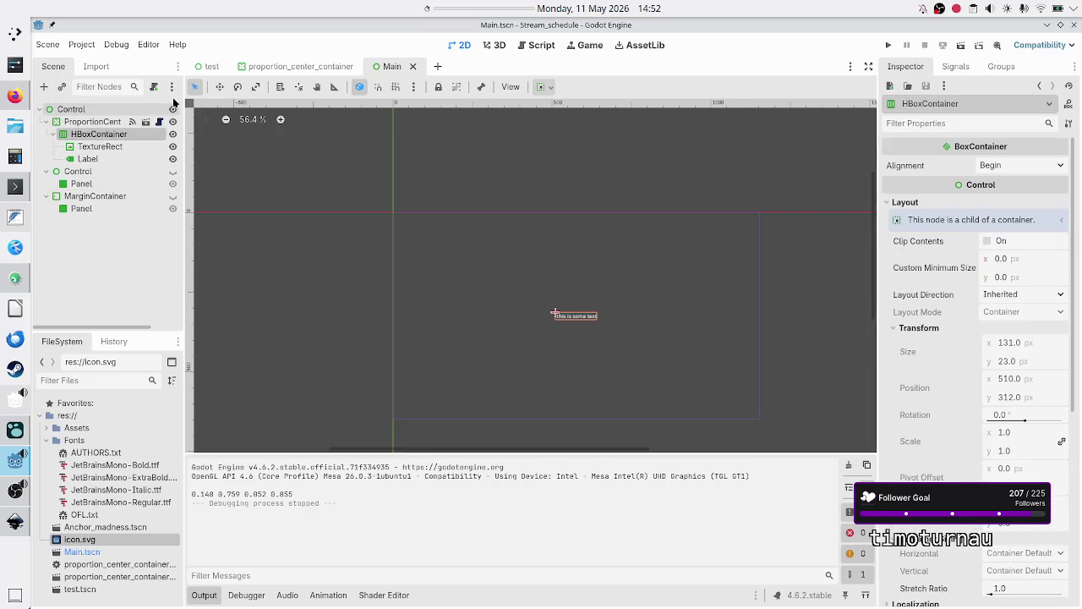
left_click(159, 122)
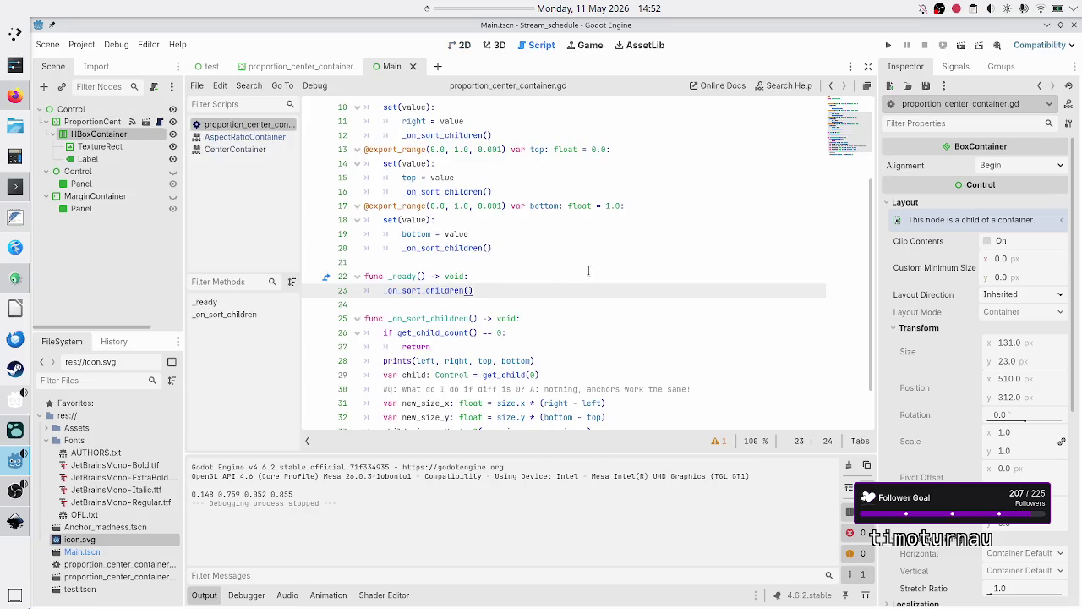
Show ProportionCenterContainer's signals, then open proportion_center_container scene and select its existing connection
scroll(588, 270, "up", 1)
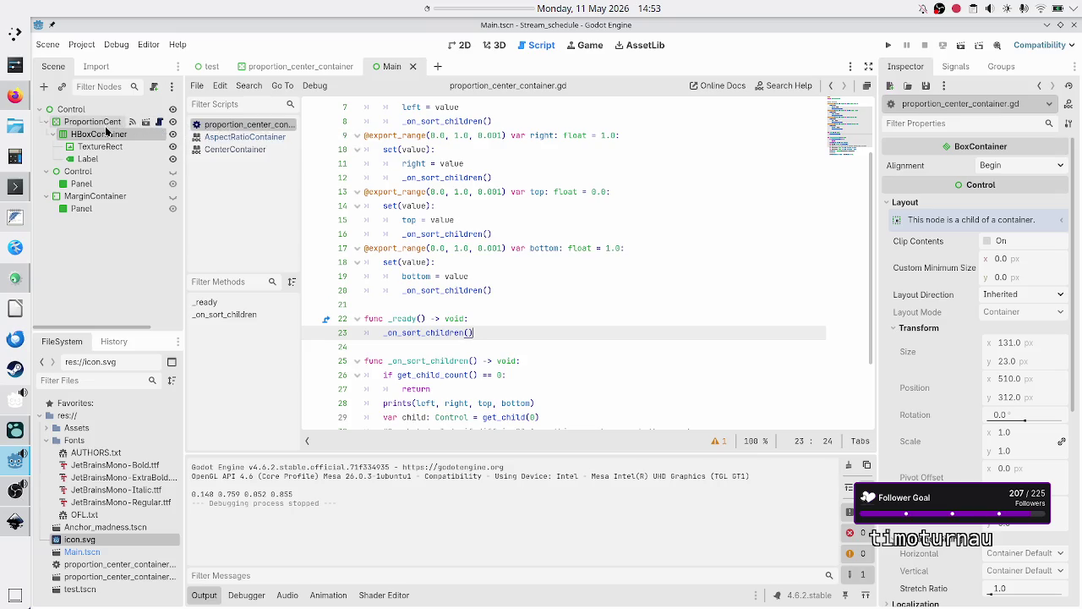
left_click(106, 123)
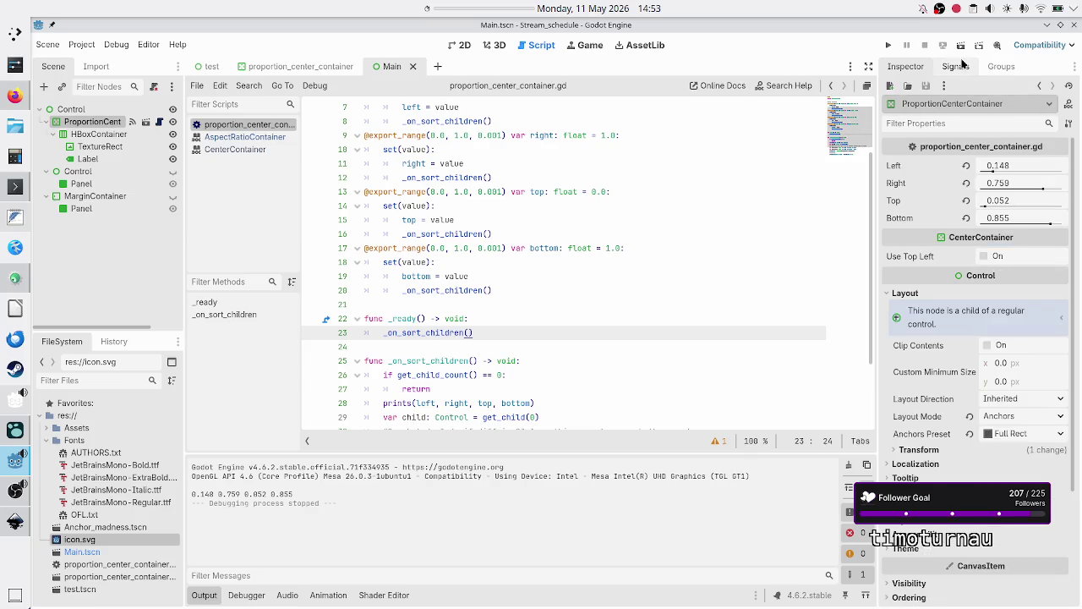
left_click(956, 66)
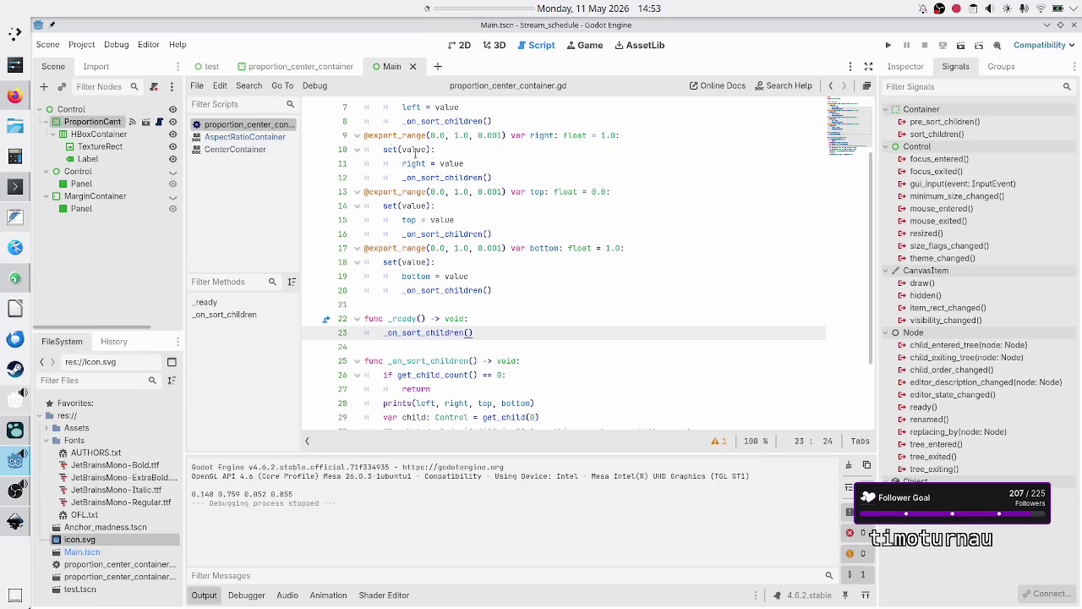
left_click(296, 66)
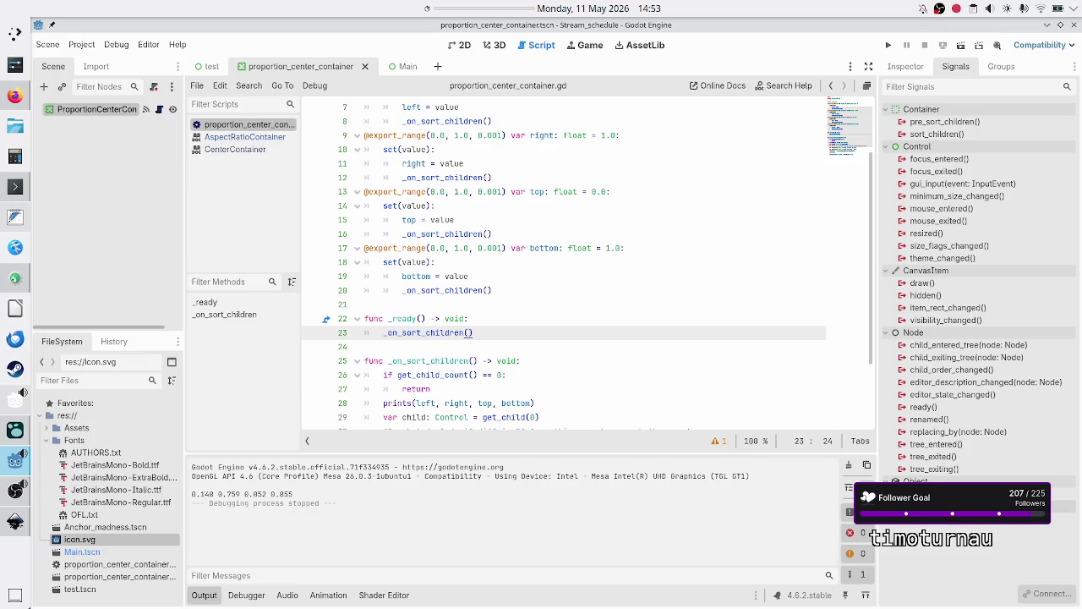
left_click(904, 520)
Disconnect property_list_changed and connect the sort_children signal to _on_sort_children
right_click(964, 523)
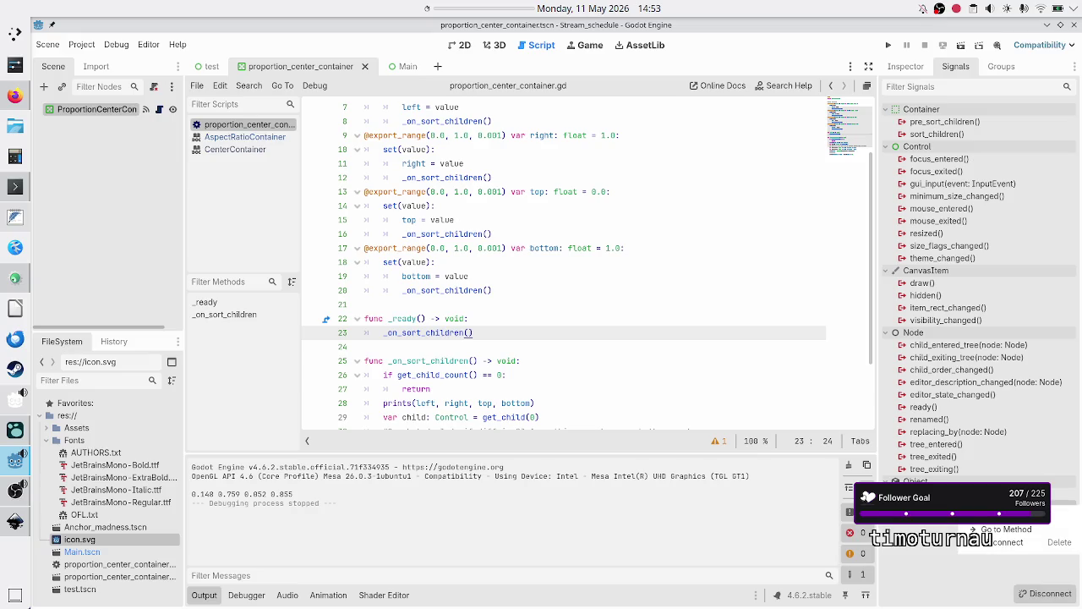
left_click(1003, 547)
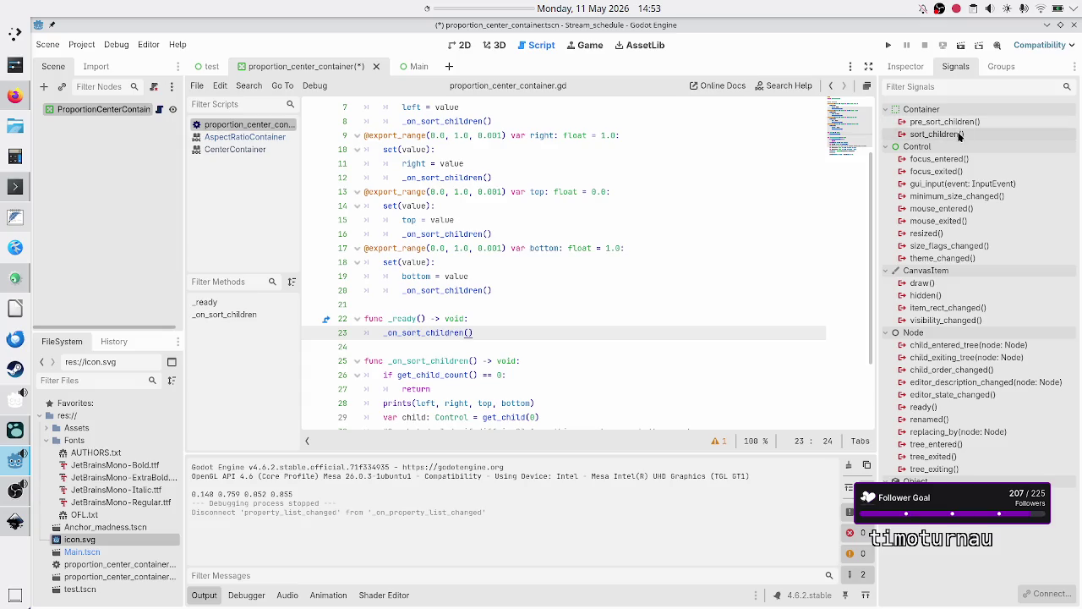
double_click(937, 133)
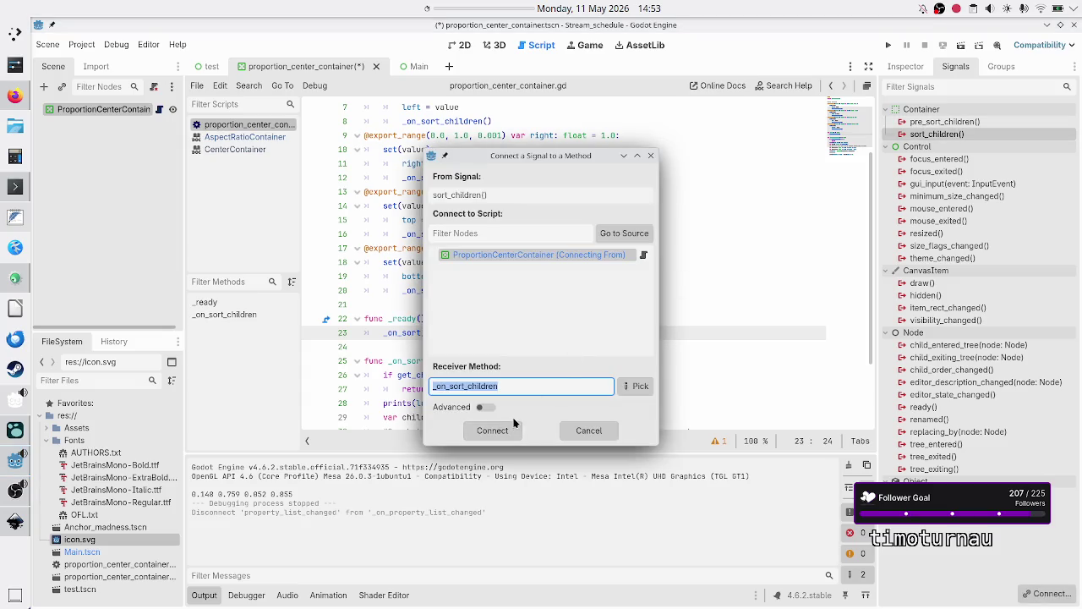
left_click(500, 430)
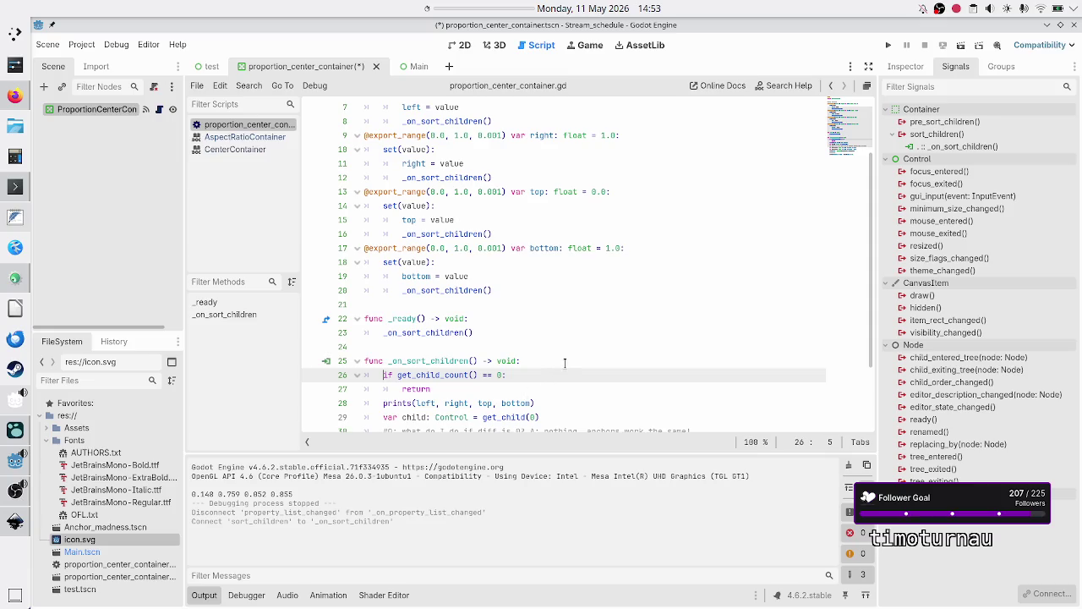
Save and test-run the scene, close the game window, and return to the Main scene
scroll(563, 365, "down", 2)
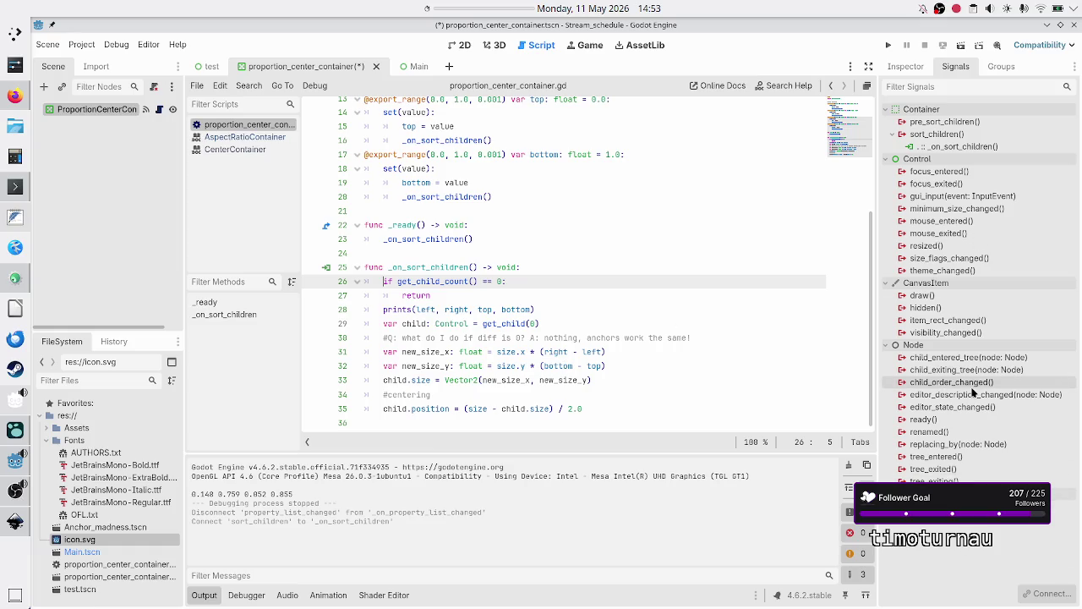
left_click(958, 49)
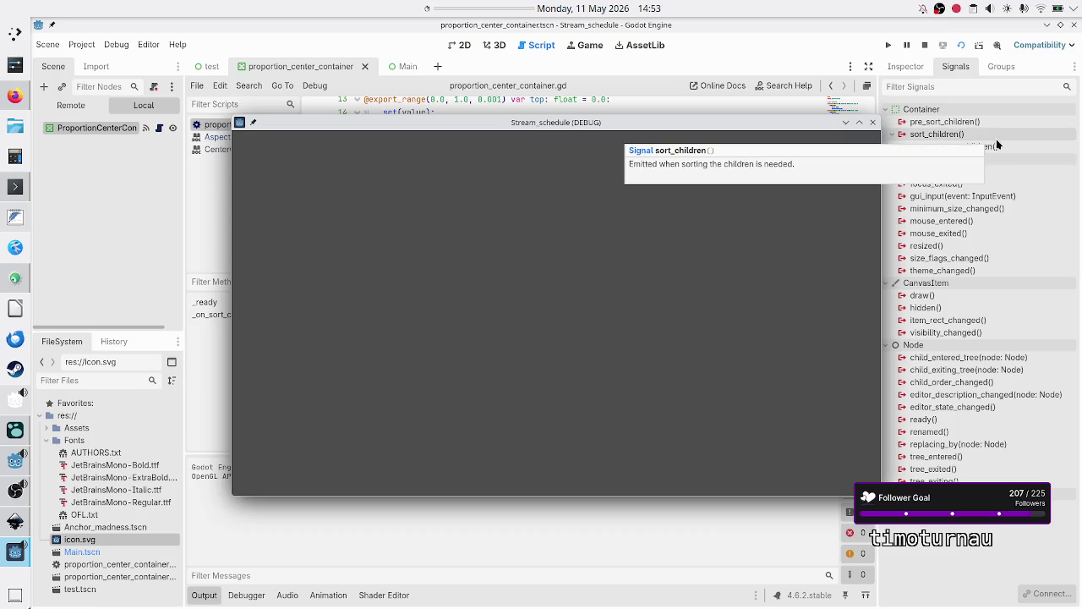
mouse_move(1009, 160)
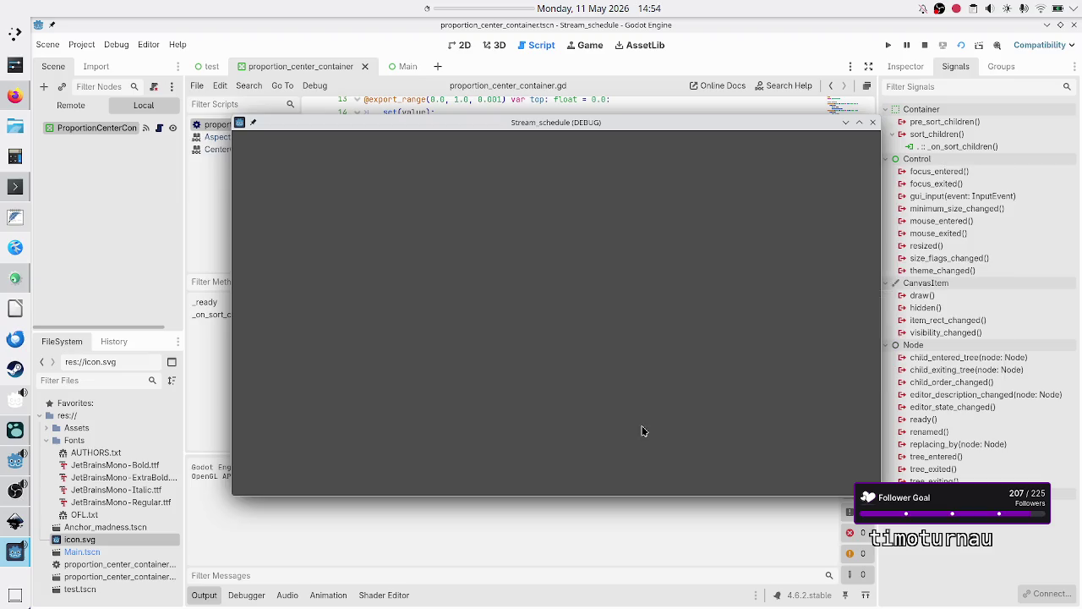
left_click(873, 125)
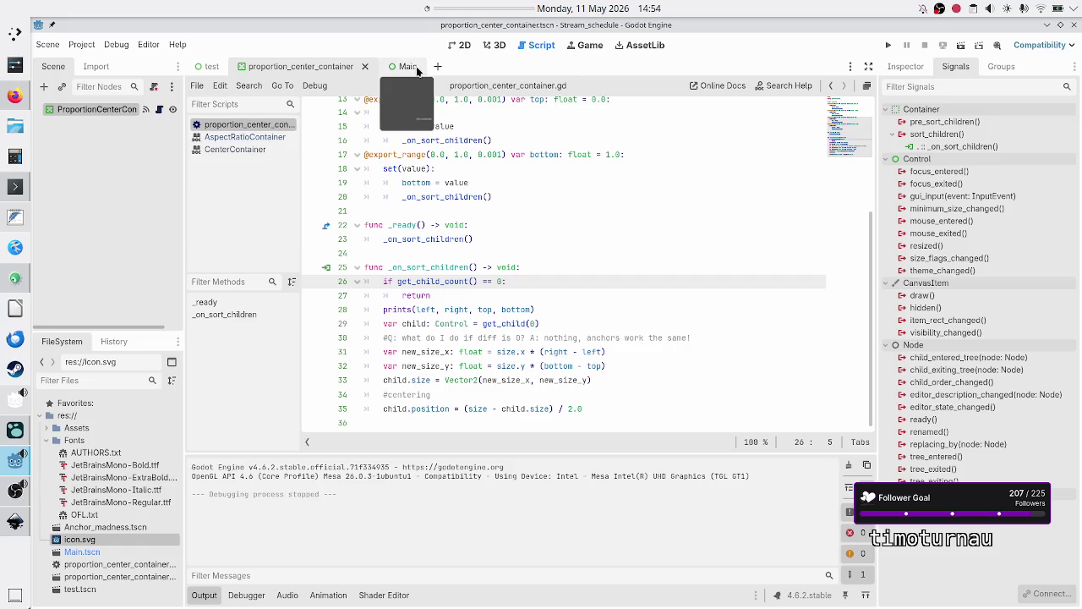
left_click(403, 67)
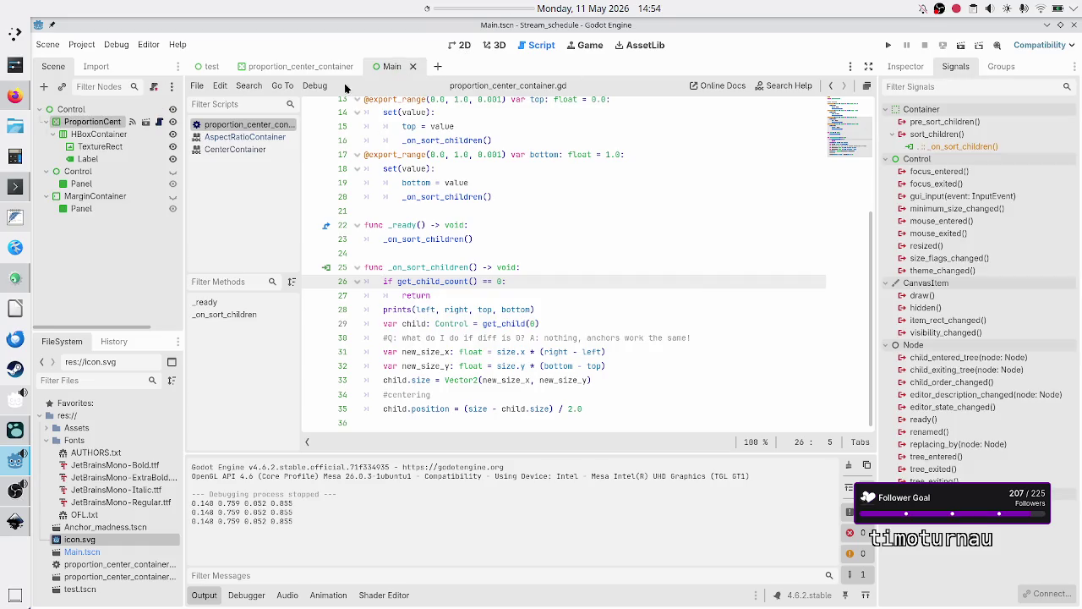
Jump to _on_sort_children via Go to Method on ProportionCenterContainer's sort_children connection
left_click(82, 123)
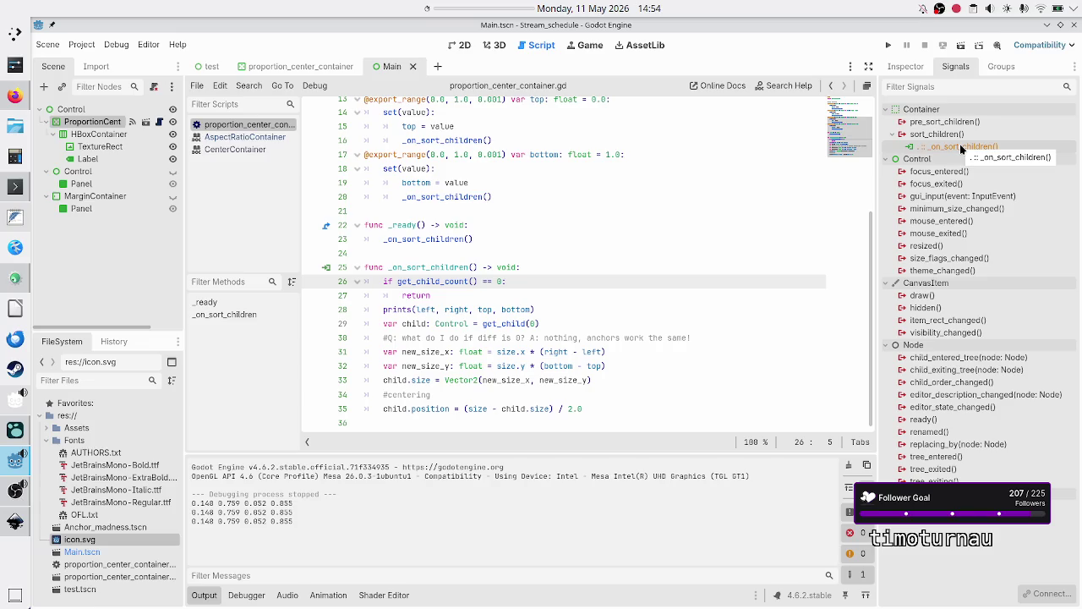
left_click(960, 147)
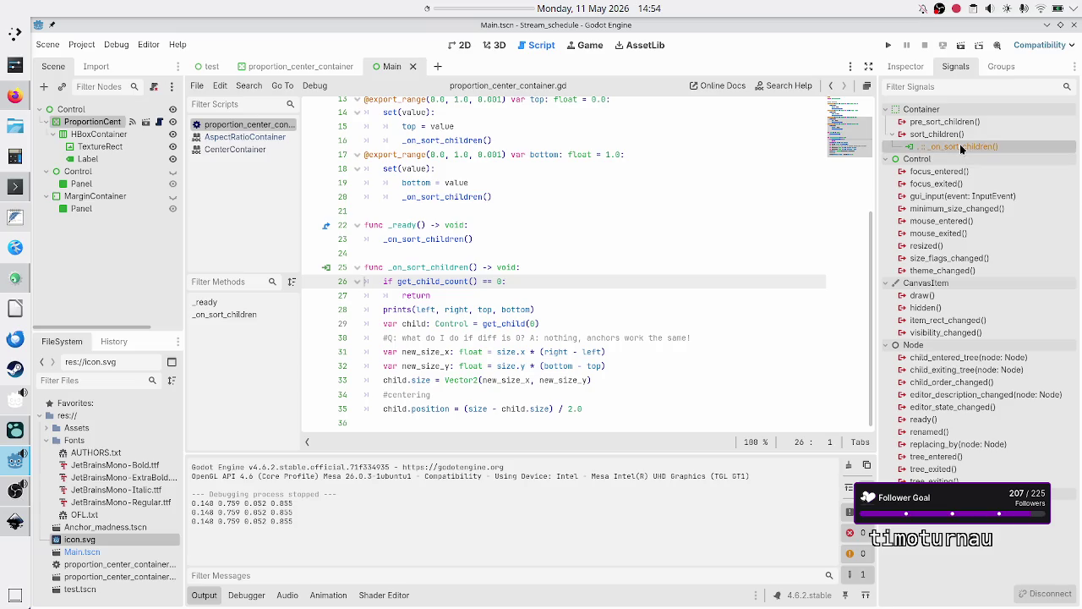
right_click(960, 147)
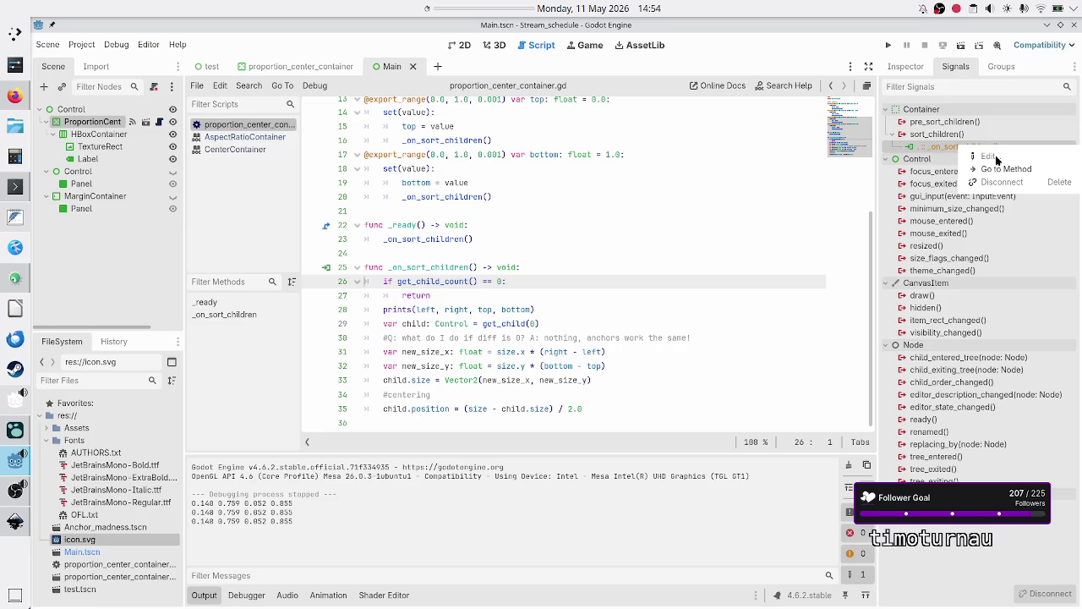
key("Escape")
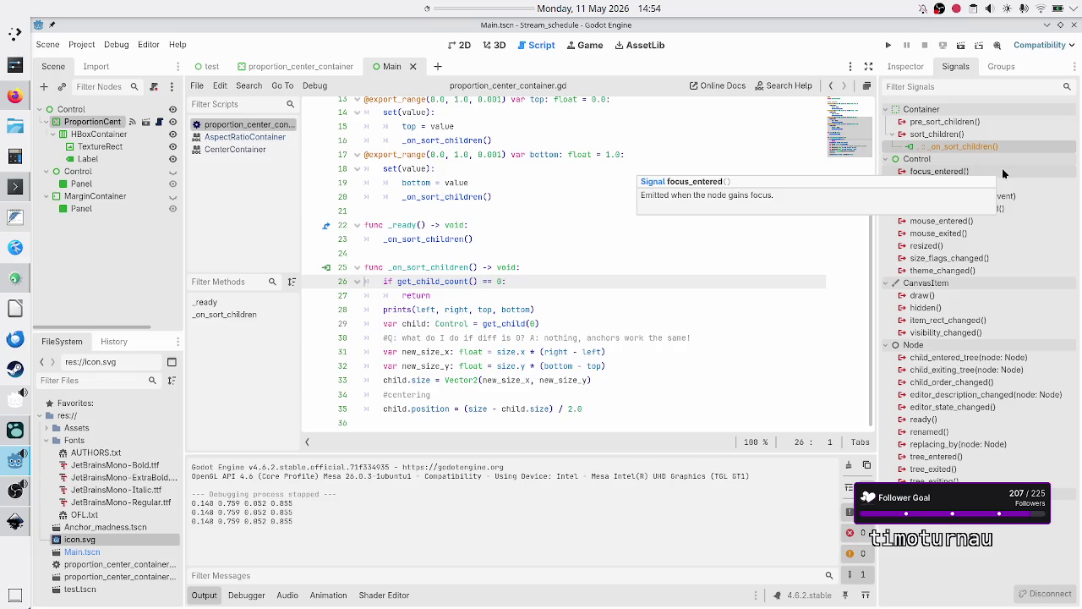
left_click(499, 139)
scroll(497, 140, "up", 5)
left_click(497, 139)
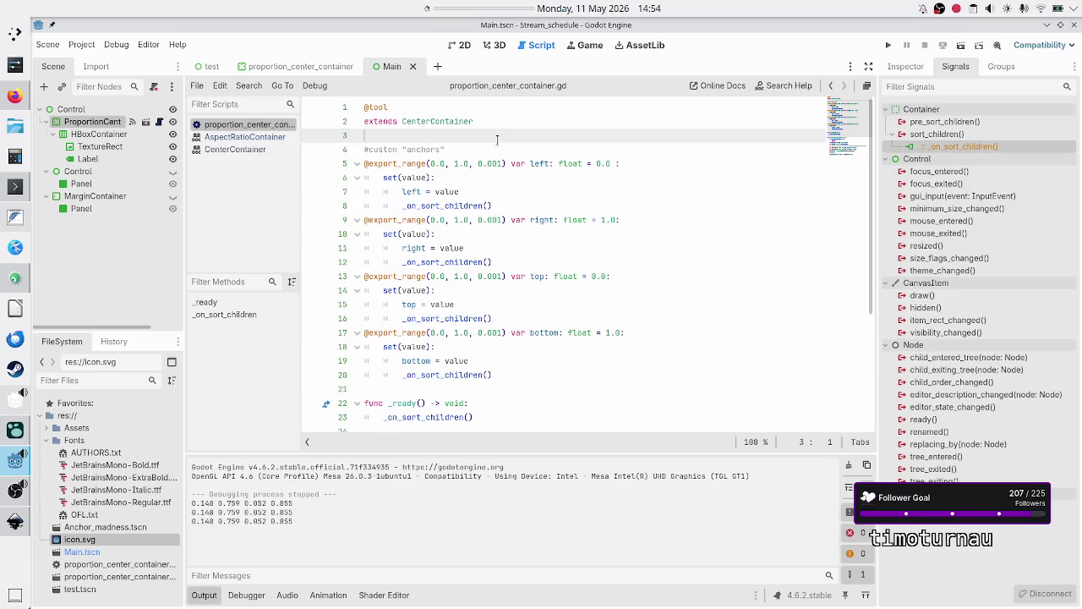
right_click(964, 147)
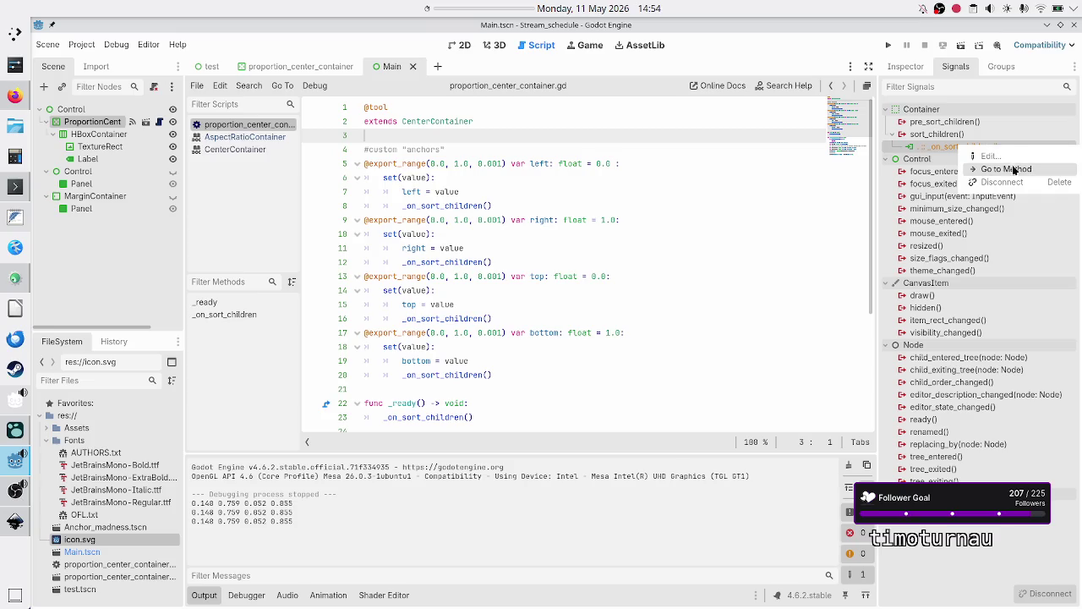
left_click(1009, 169)
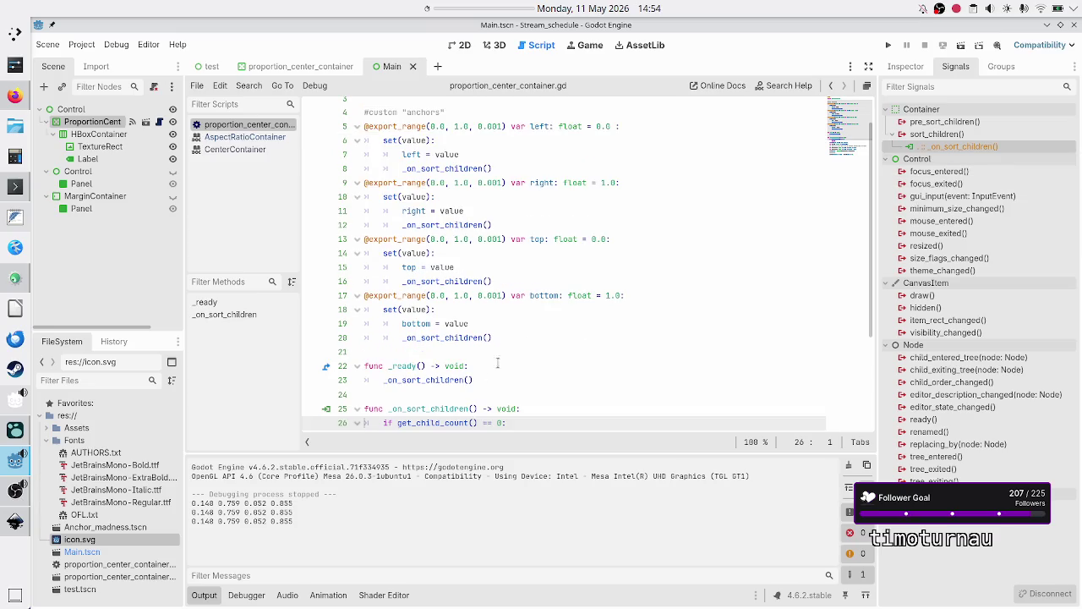
Review the child-count check on lines 26–27, clear the Output log and run the scene
scroll(497, 364, "down", 3)
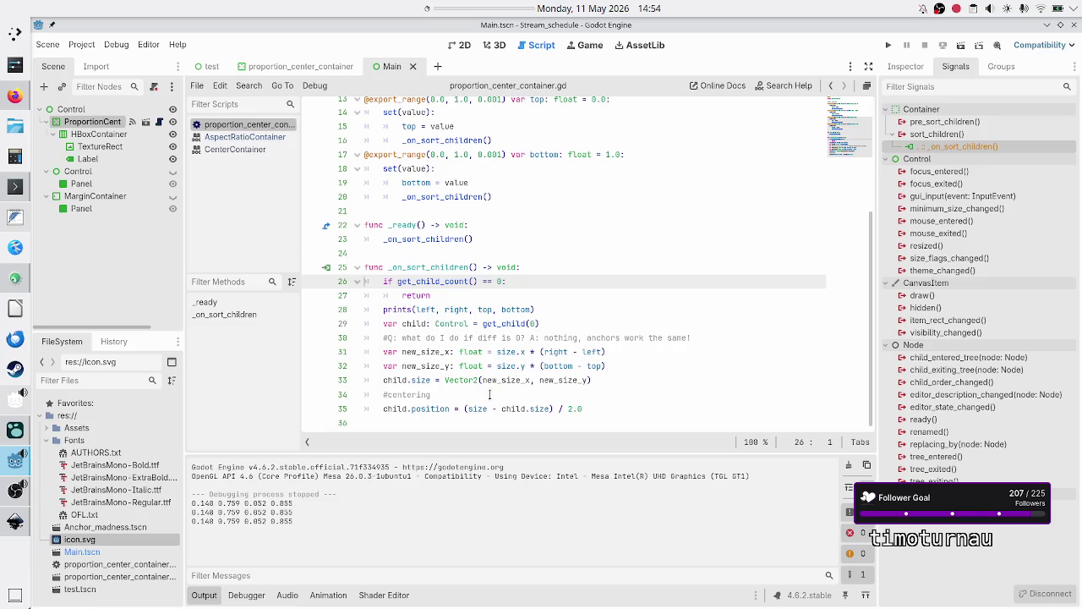
left_click(488, 282)
left_click(488, 292)
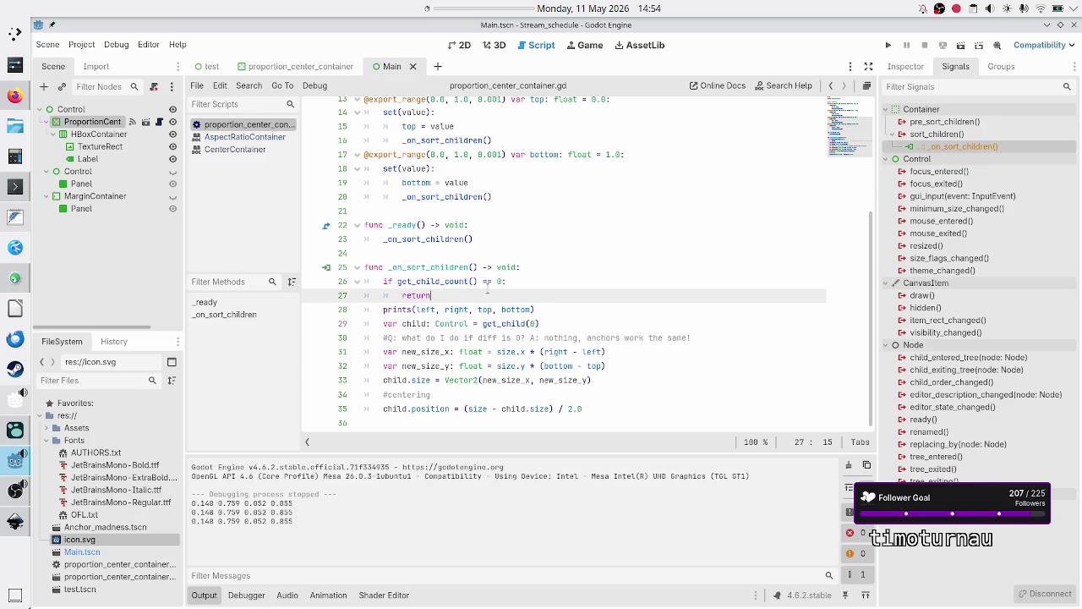
left_click(848, 464)
left_click(961, 46)
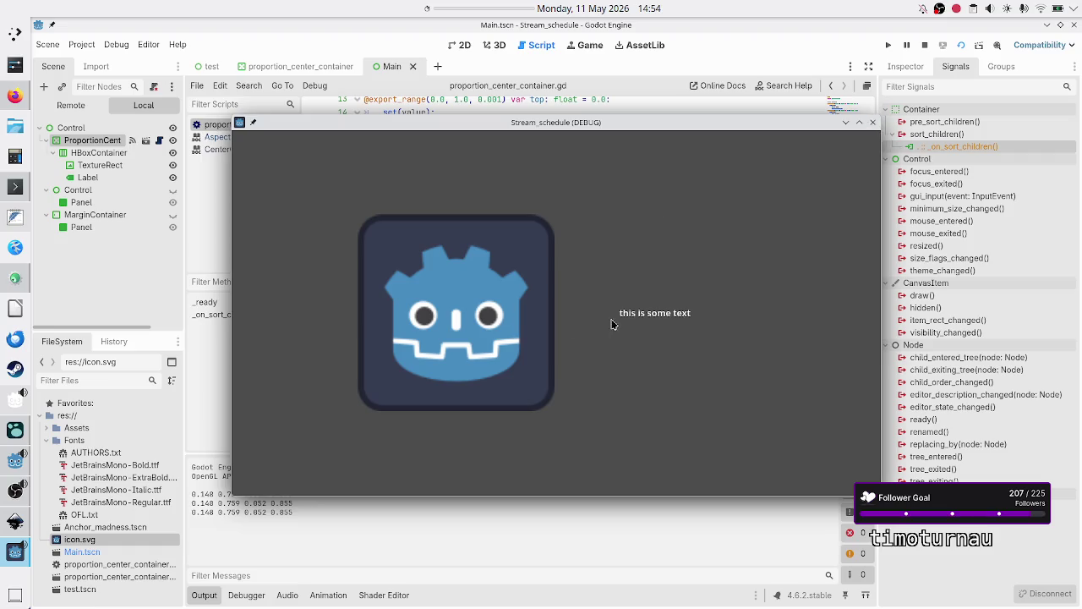
Close the test run and delete the prints(left, right, top, bottom) line from _on_sort_children
left_click(873, 124)
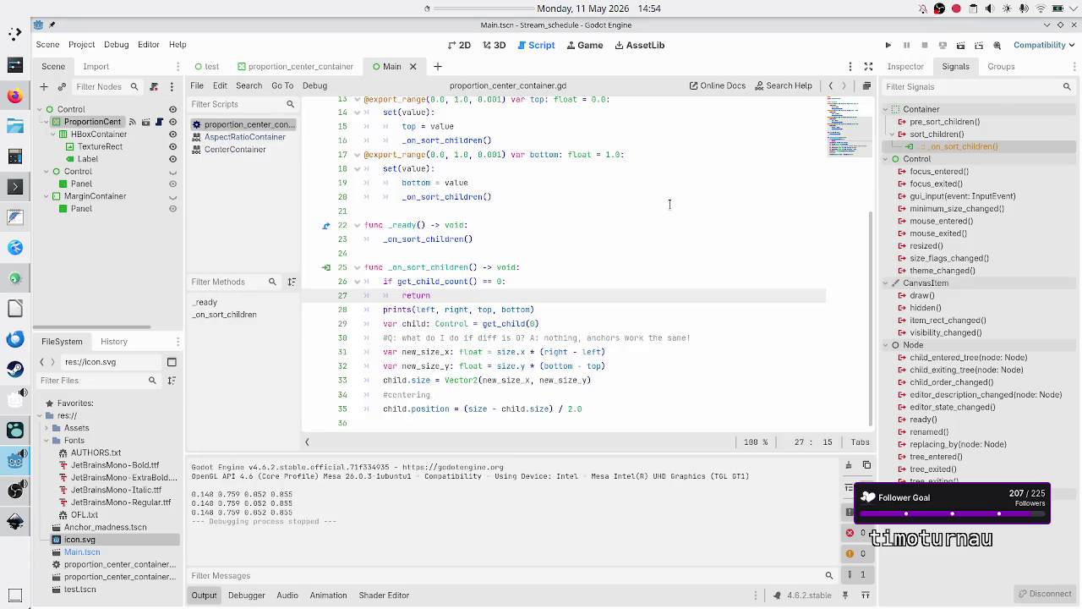
triple_click(600, 304)
key("ctrl+shift+k")
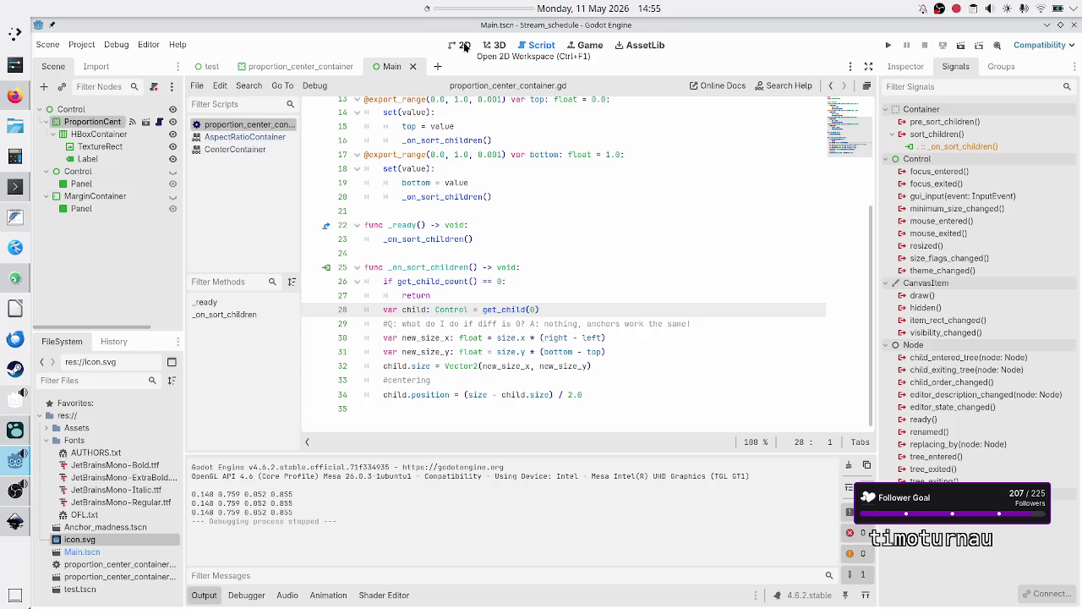
left_click(464, 47)
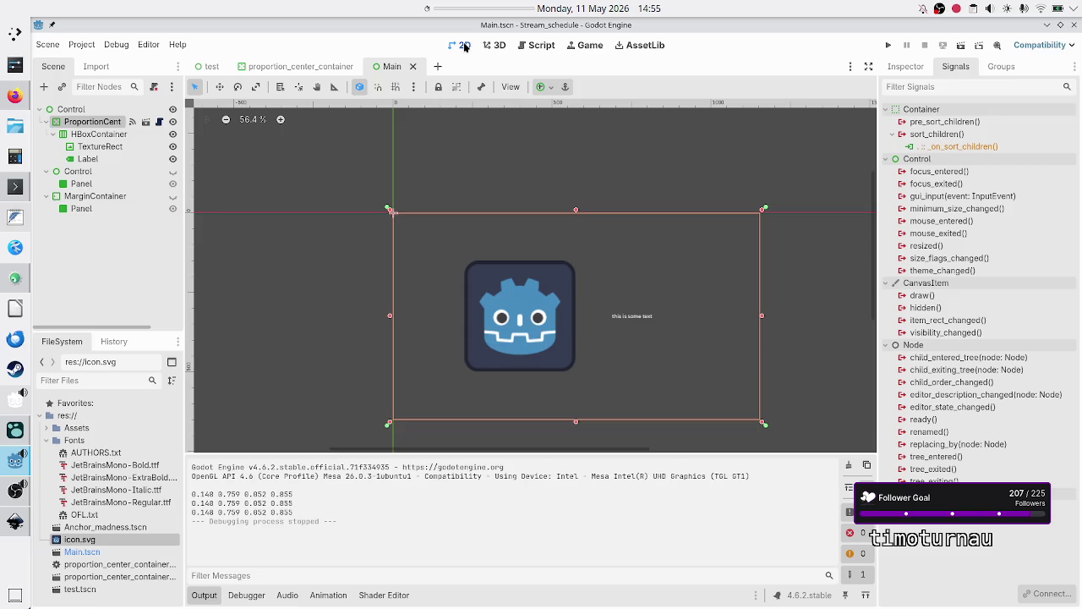
Select ProportionCenterContainer, raise its Left proportion in the Inspector, and test-run the scene
left_click(99, 134)
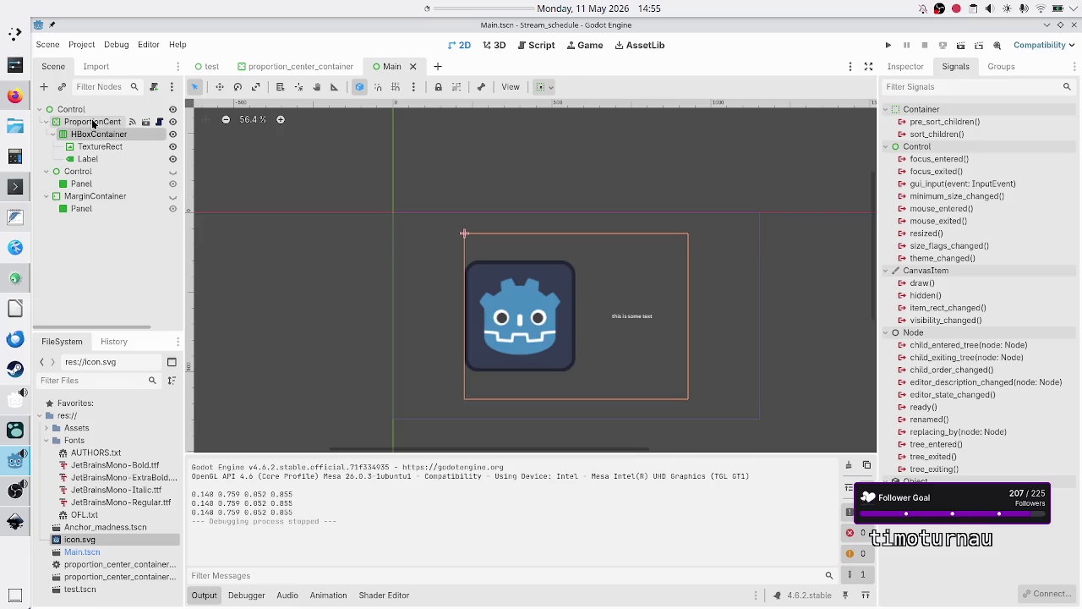
left_click(91, 122)
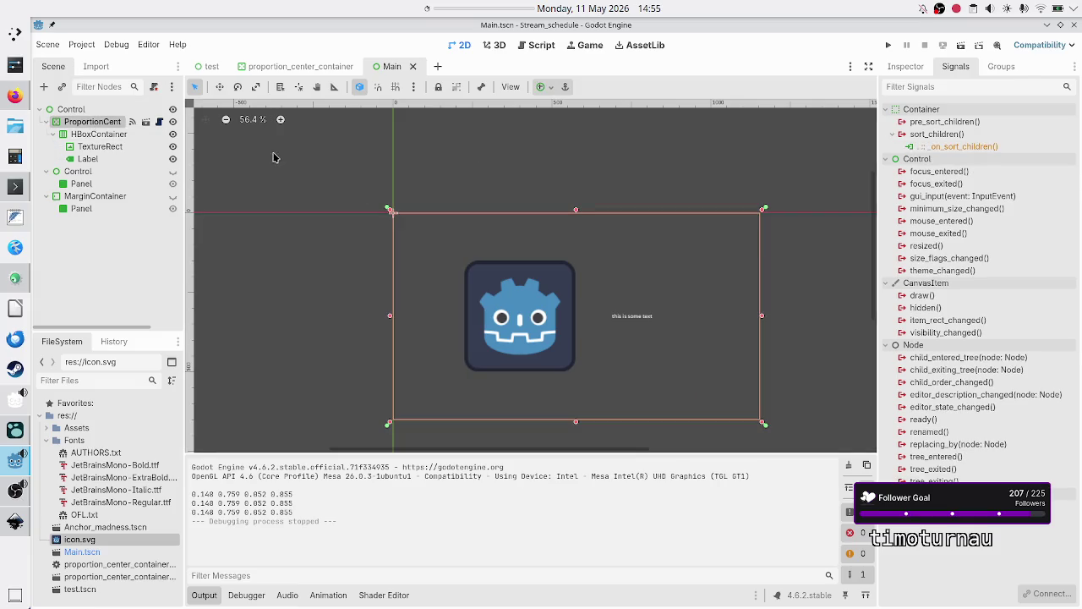
left_click(66, 114)
left_click(85, 121)
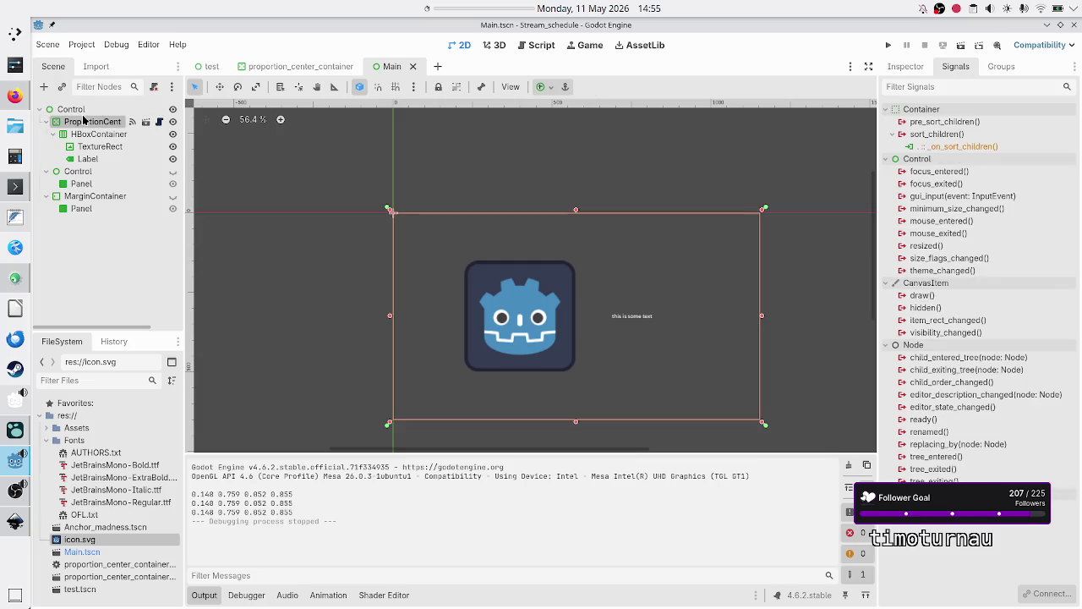
left_click(920, 70)
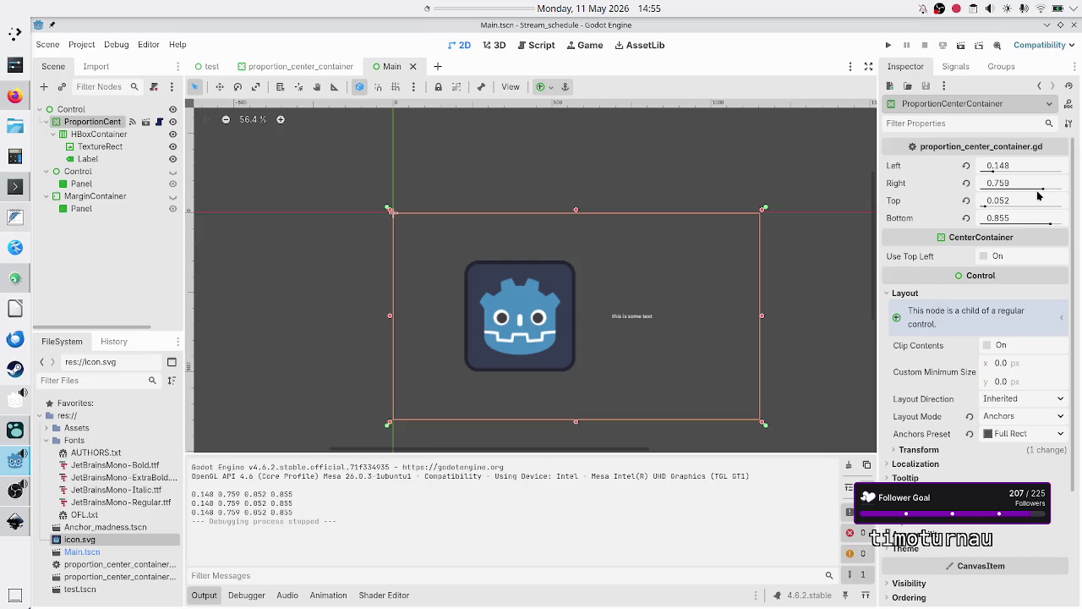
left_click_drag(993, 172, 1025, 169)
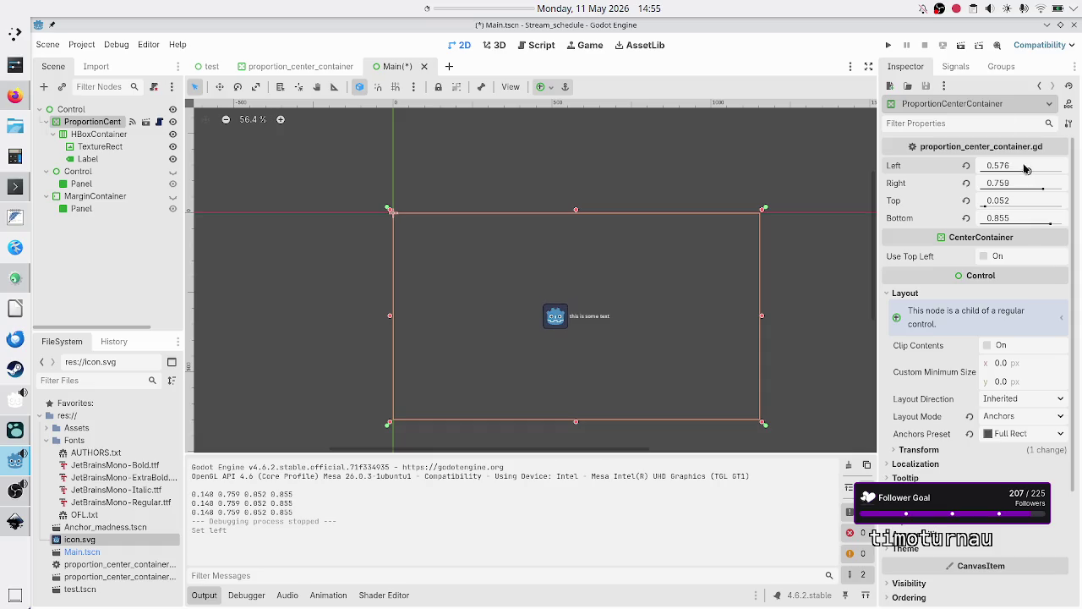
left_click(960, 45)
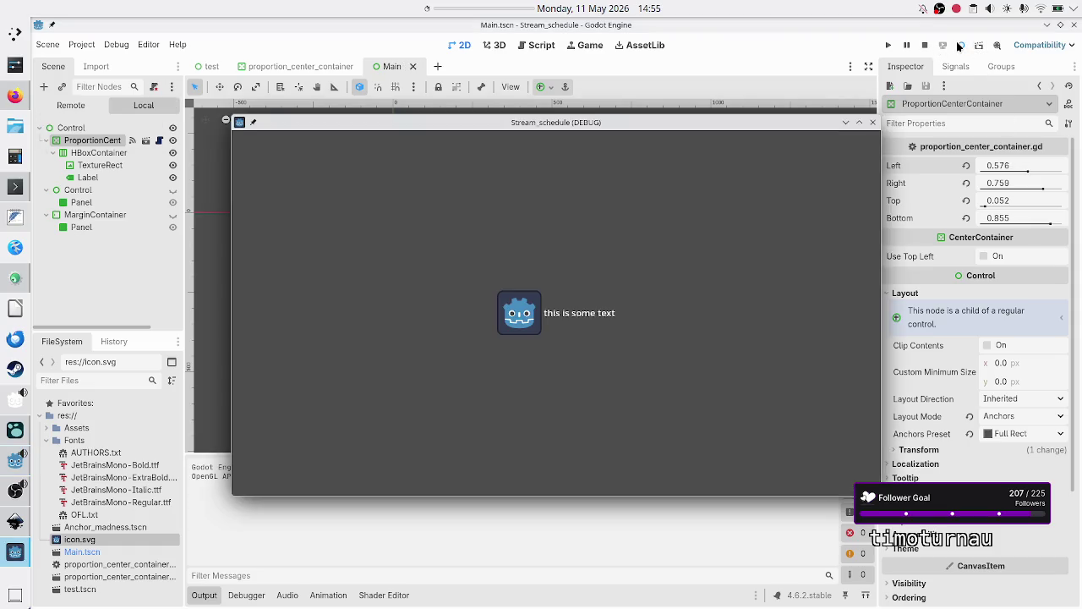
left_click(873, 121)
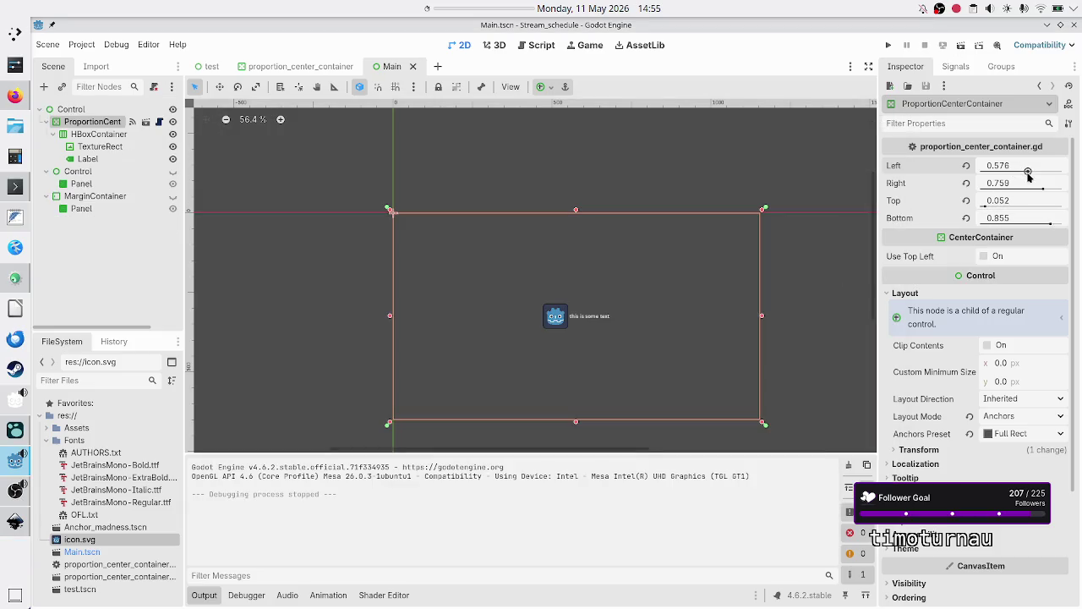
Set Left back to 0.0 with Top at 0.328 and test-run the scene again
mouse_move(1028, 173)
left_mouse_down()
mouse_move(955, 179)
mouse_move(937, 218)
mouse_move(1010, 209)
left_mouse_up()
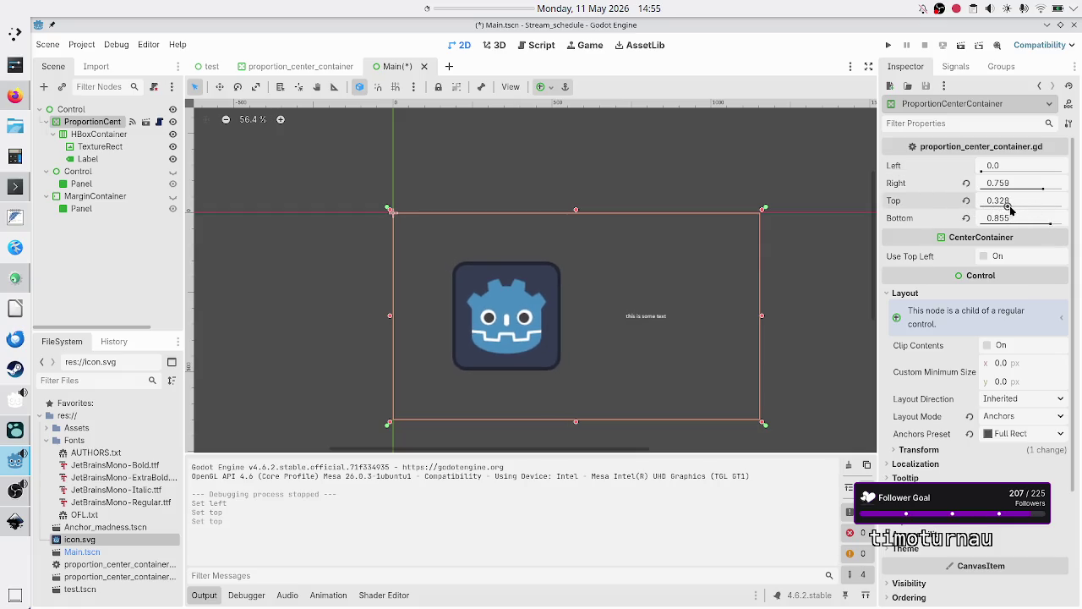
left_click(961, 47)
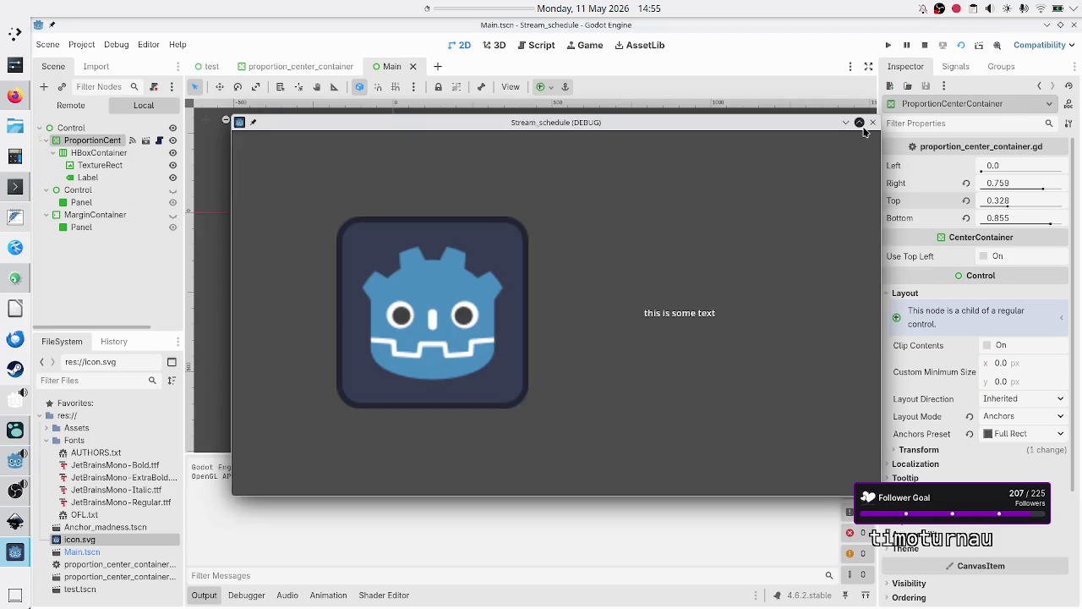
left_click(873, 122)
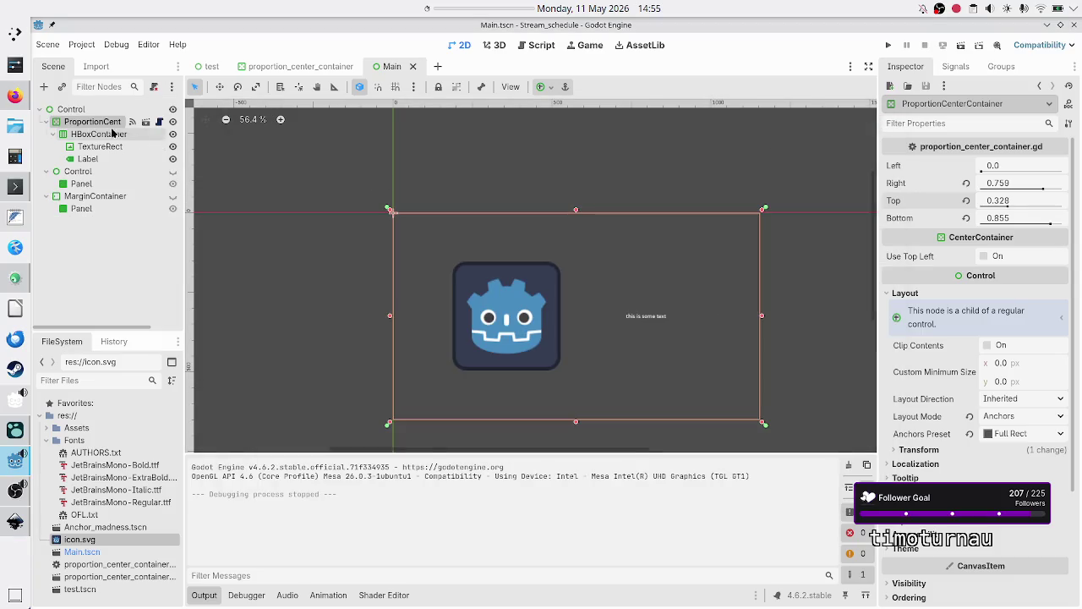
Add a Panel node and nest the HBoxContainer inside it
left_click(45, 89)
key("BackSpace")
type("l")
key("Return")
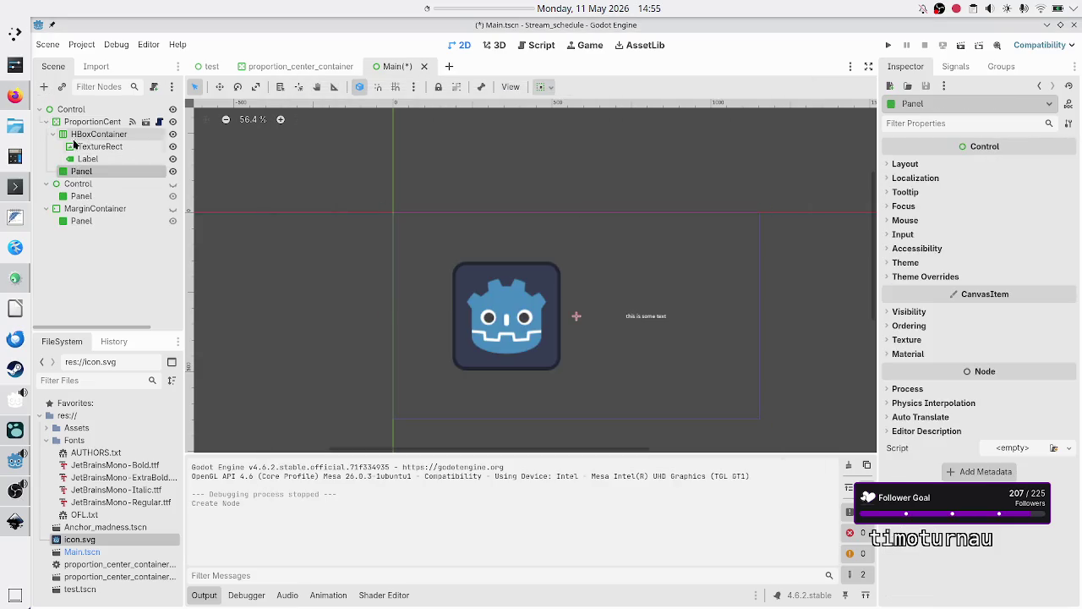
mouse_move(76, 175)
left_mouse_down()
mouse_move(82, 123)
mouse_move(106, 149)
mouse_move(105, 176)
left_mouse_up()
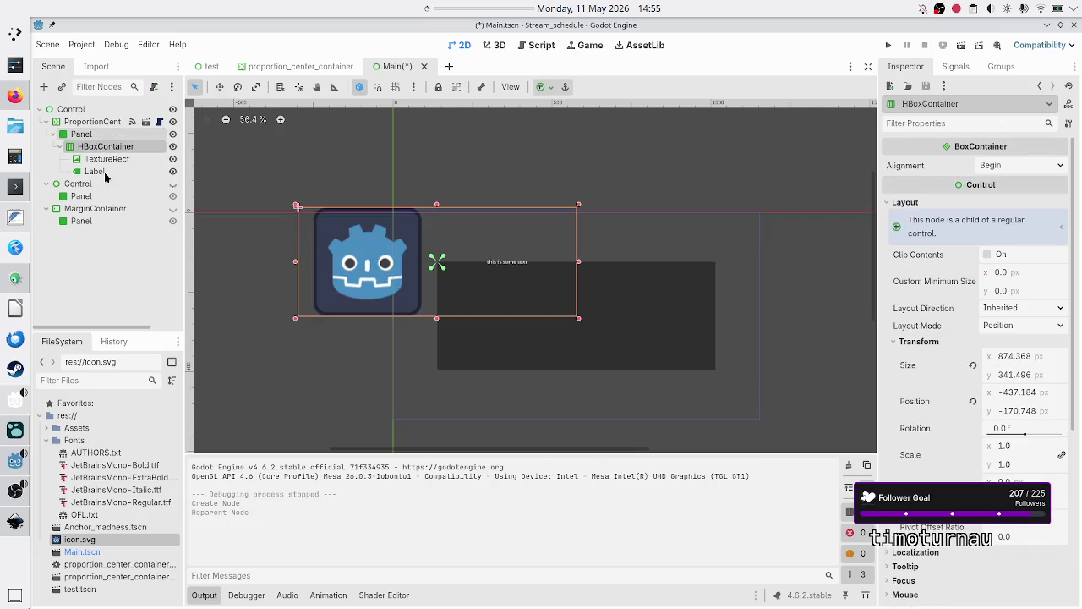
Inspect the new Panel's layout and container sizing properties
left_click(98, 135)
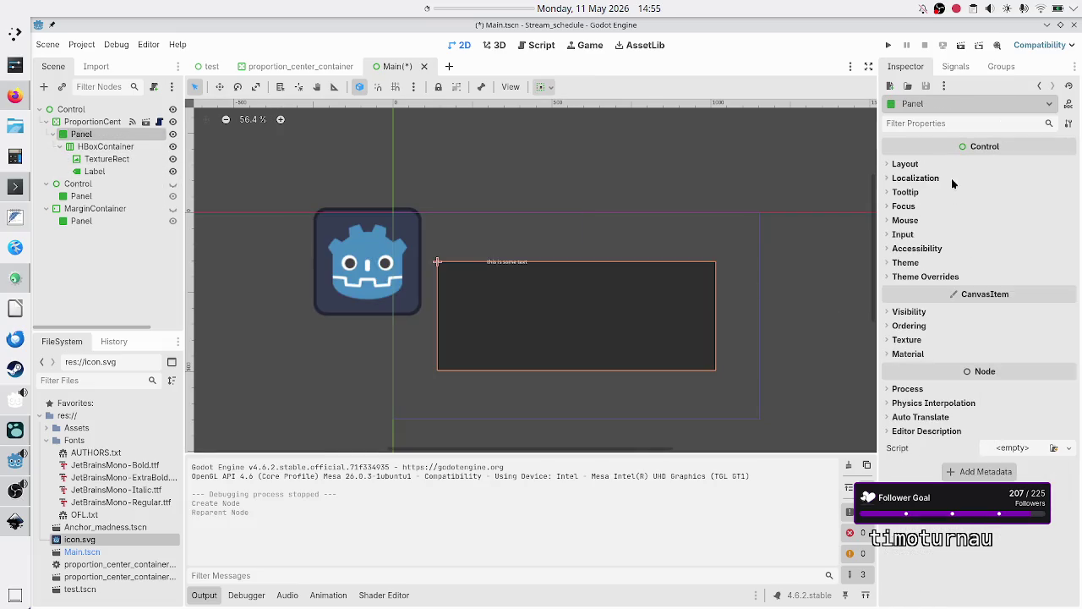
left_click(926, 161)
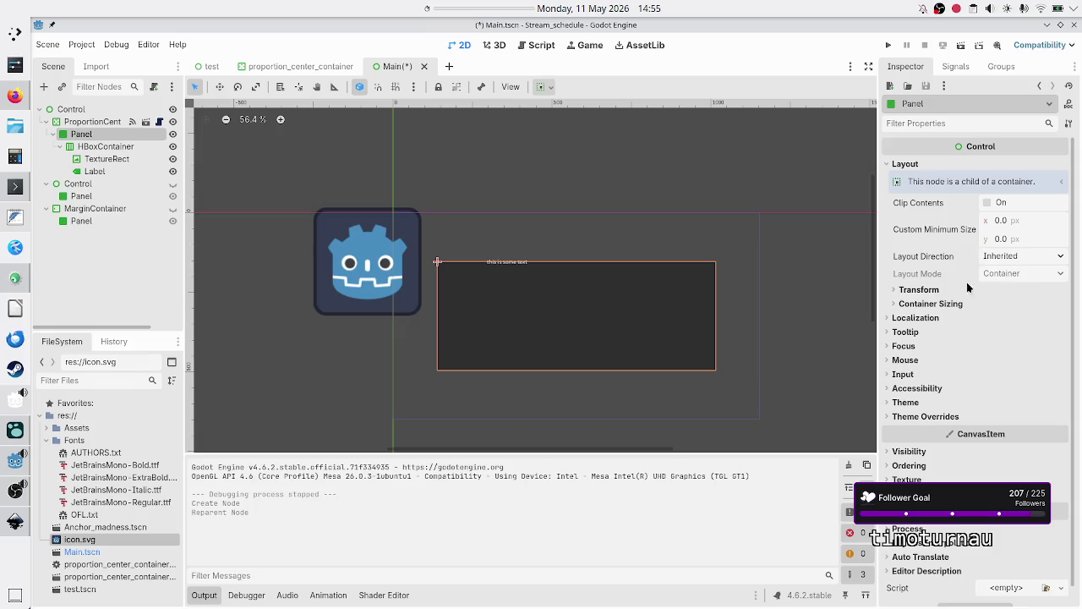
left_click(933, 306)
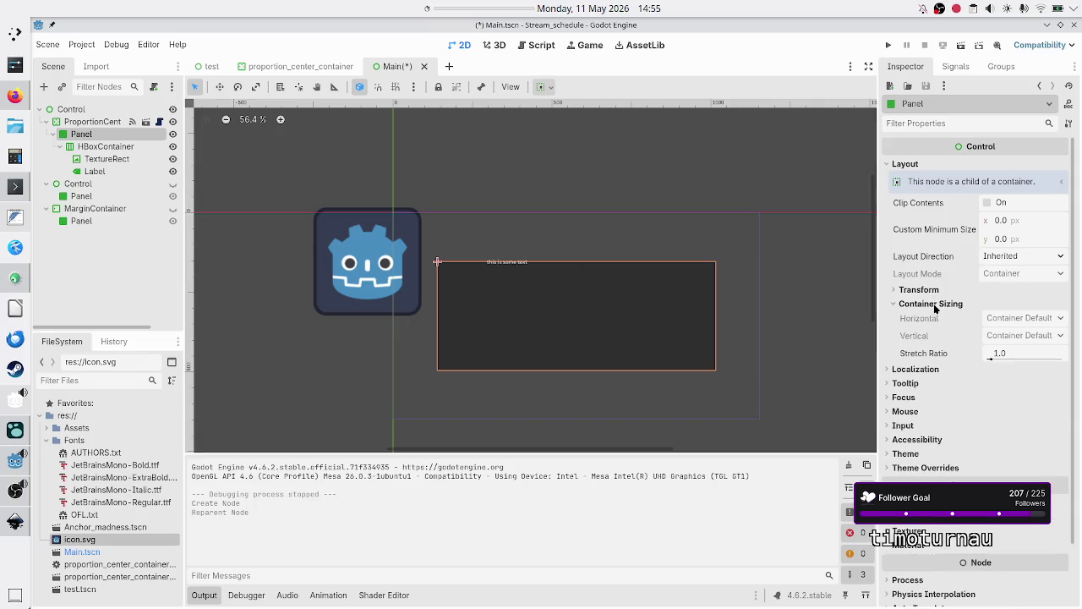
Give HBoxContainer the Full Rect anchor preset so it fills the Panel, then save Main.tscn
left_click(96, 147)
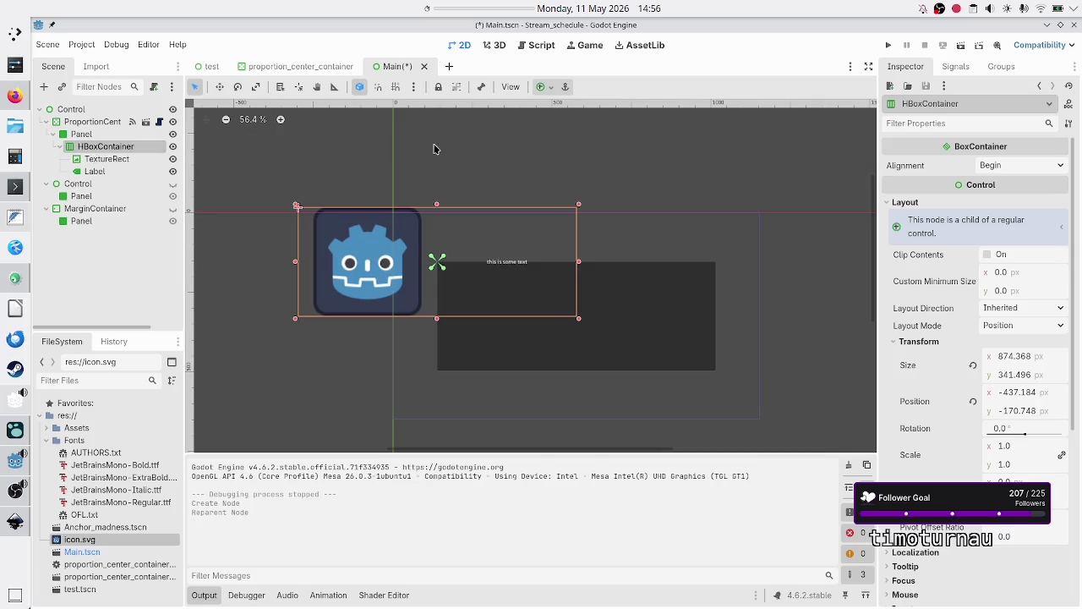
left_click(545, 88)
left_click(608, 190)
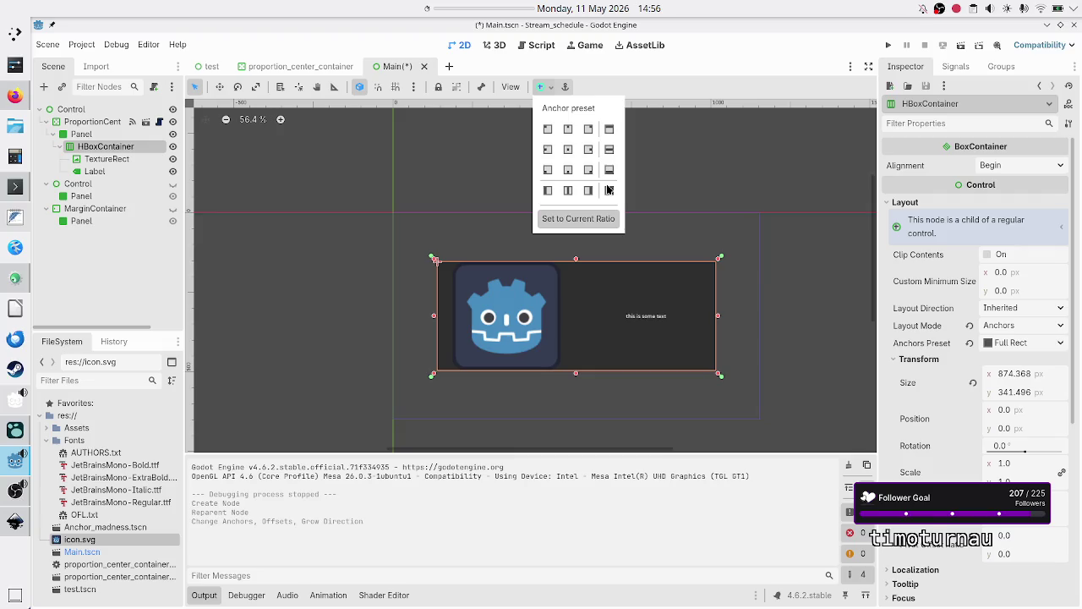
left_click(110, 260)
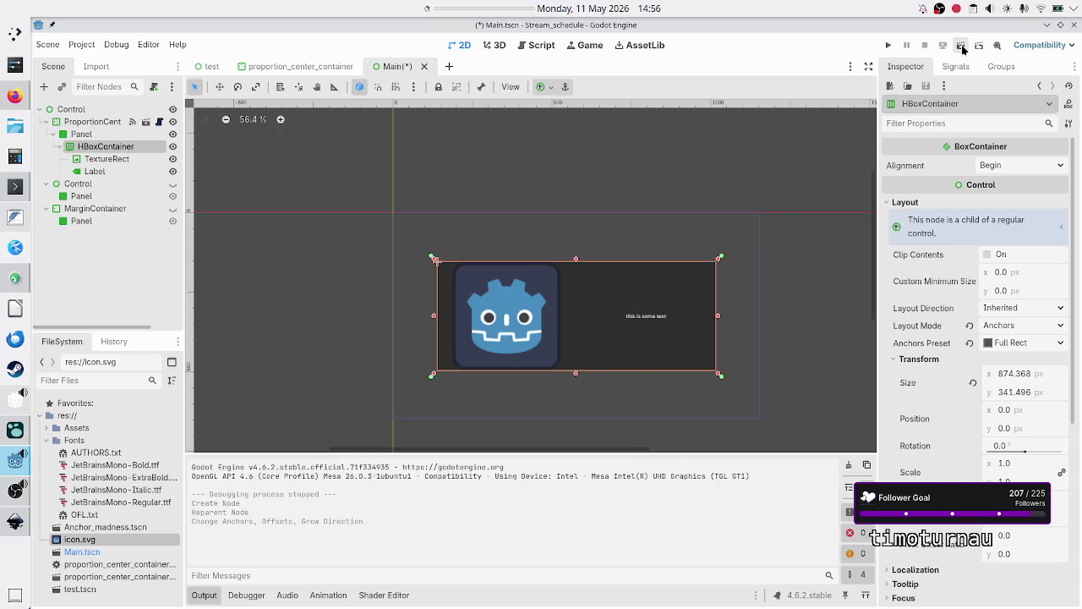
left_click(88, 123)
key("ctrl+s")
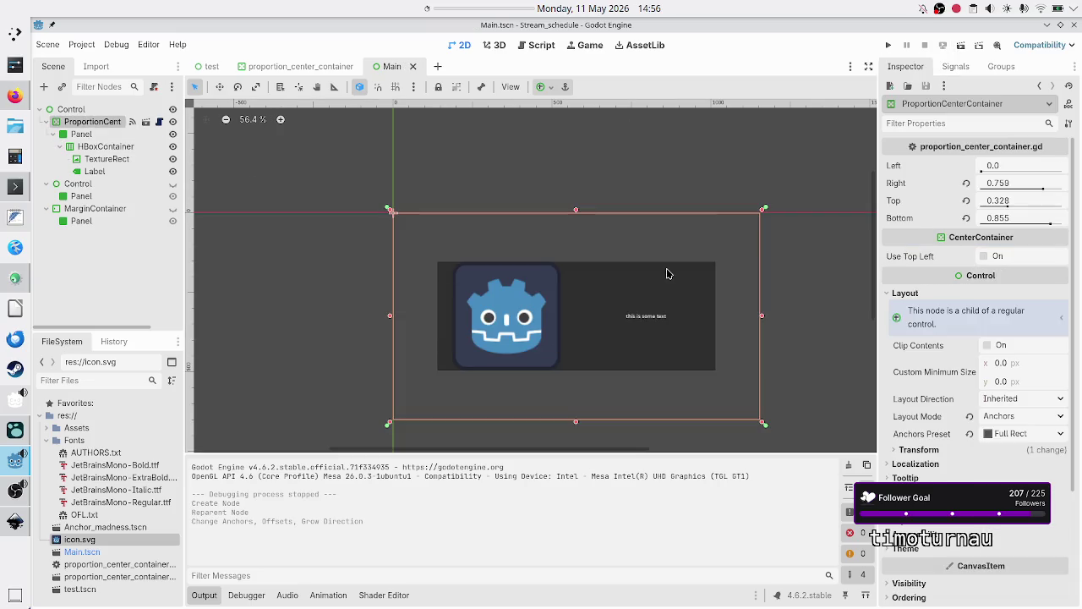
Test-run the scene, then drag the container's Top toward 0.162 and Bottom to 0.476
left_click(961, 45)
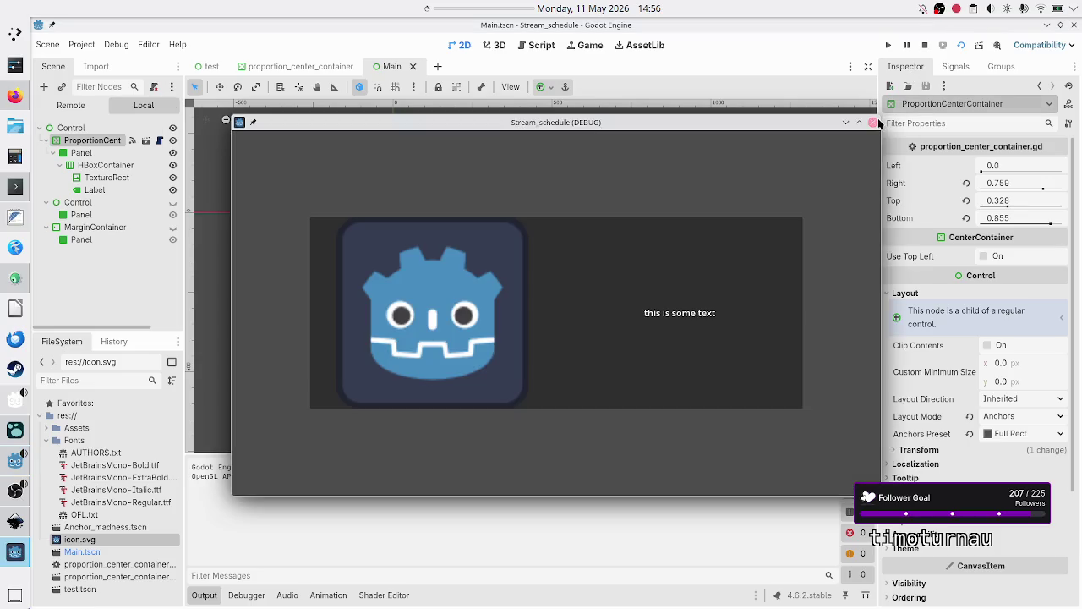
left_click(873, 121)
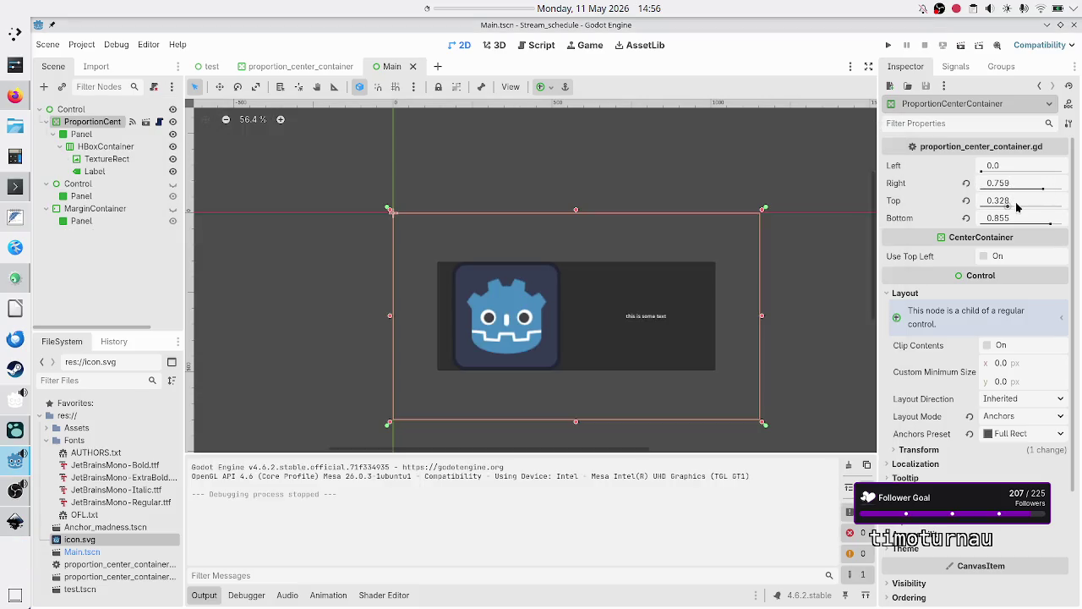
mouse_move(1006, 206)
left_mouse_down()
mouse_move(978, 212)
mouse_move(1055, 191)
left_mouse_up()
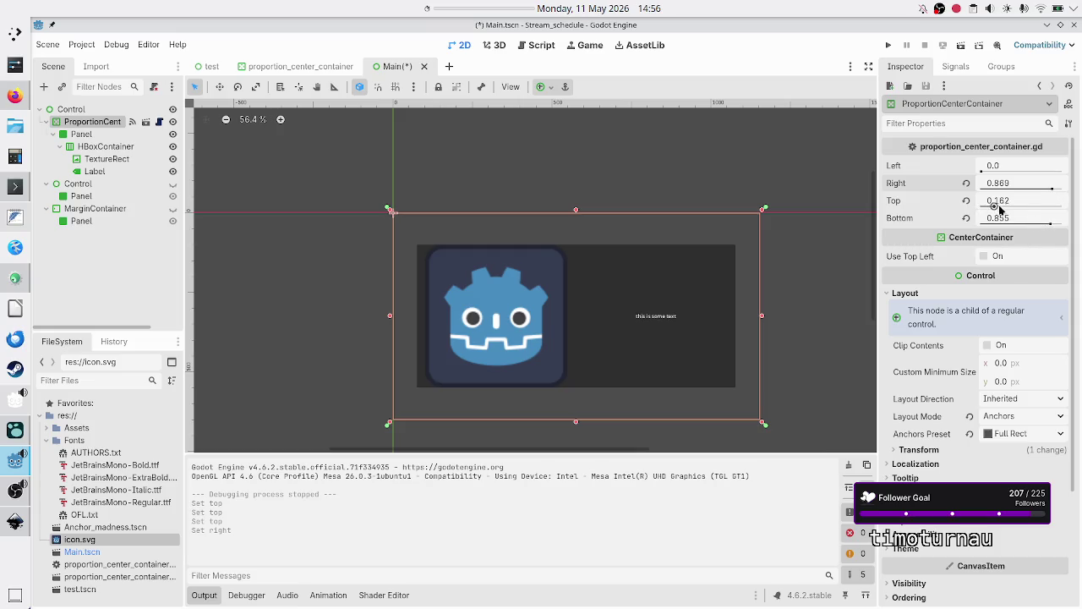
left_click_drag(1049, 227, 1019, 225)
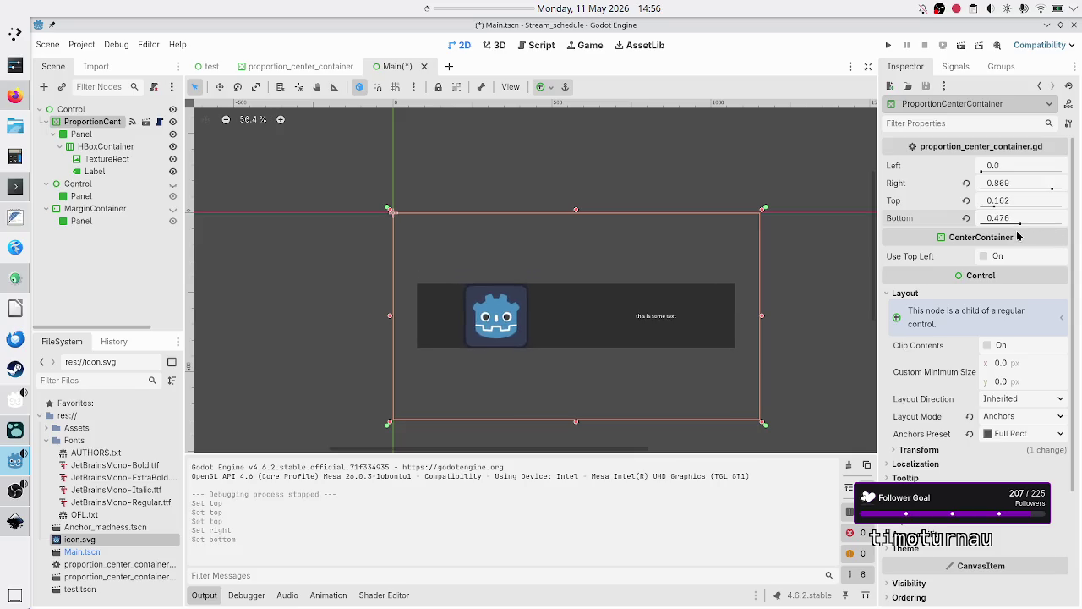
Run the reshaped scene again, close the game window and collapse the output panel
left_click(960, 46)
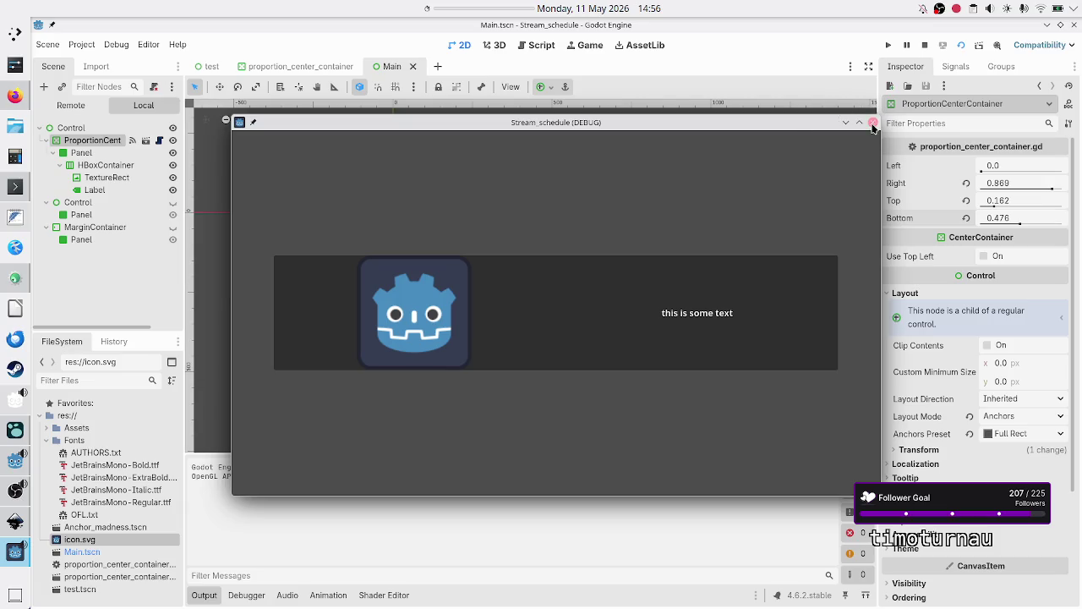
left_click(873, 123)
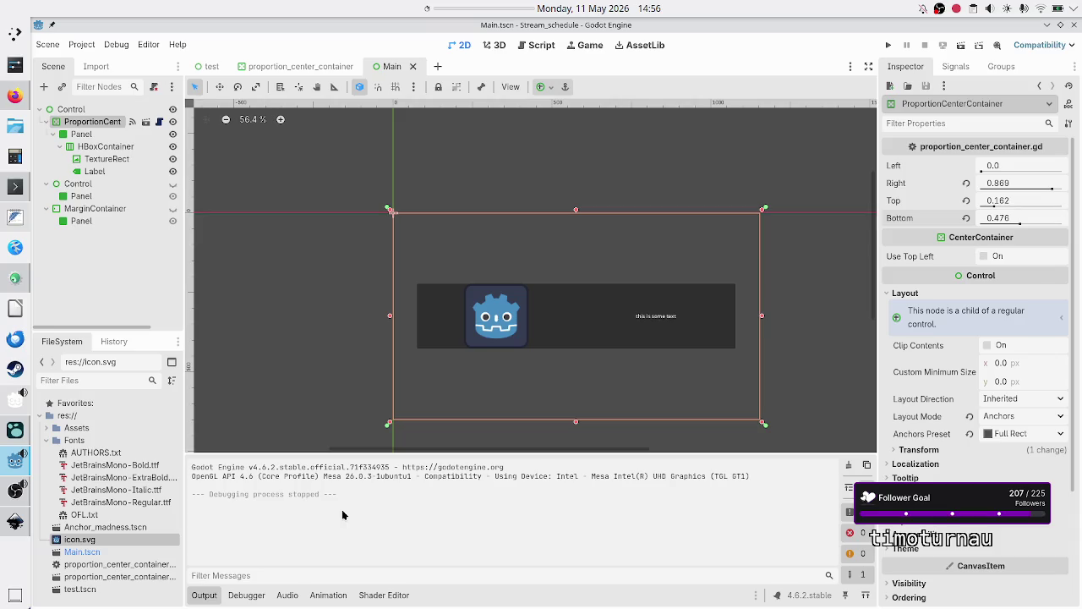
left_click(203, 594)
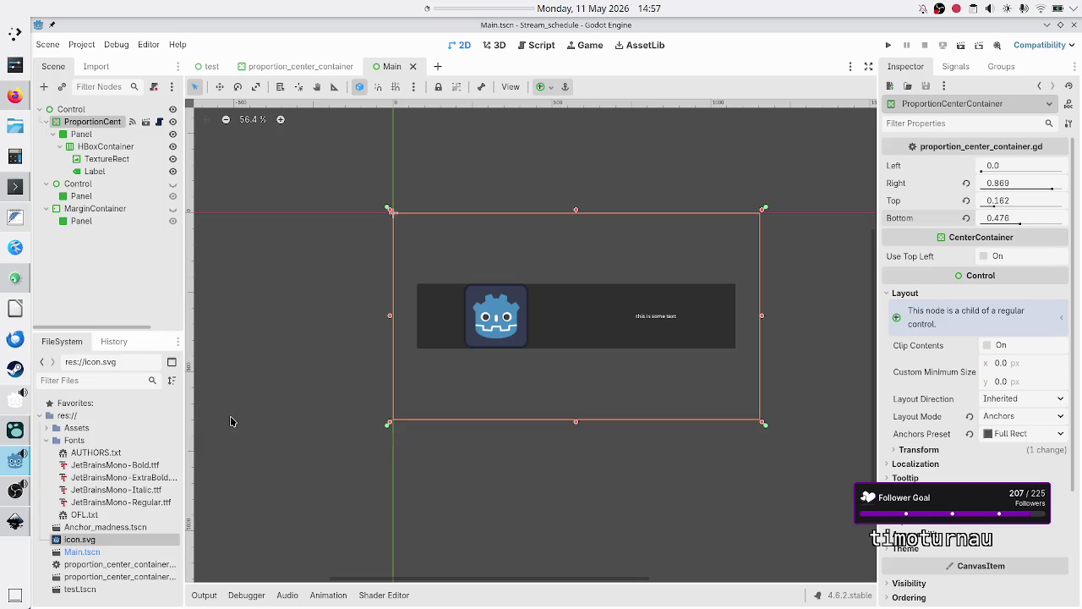
Switch from Godot to the Logseq journal page for May 11th, 2026
left_click(15, 430)
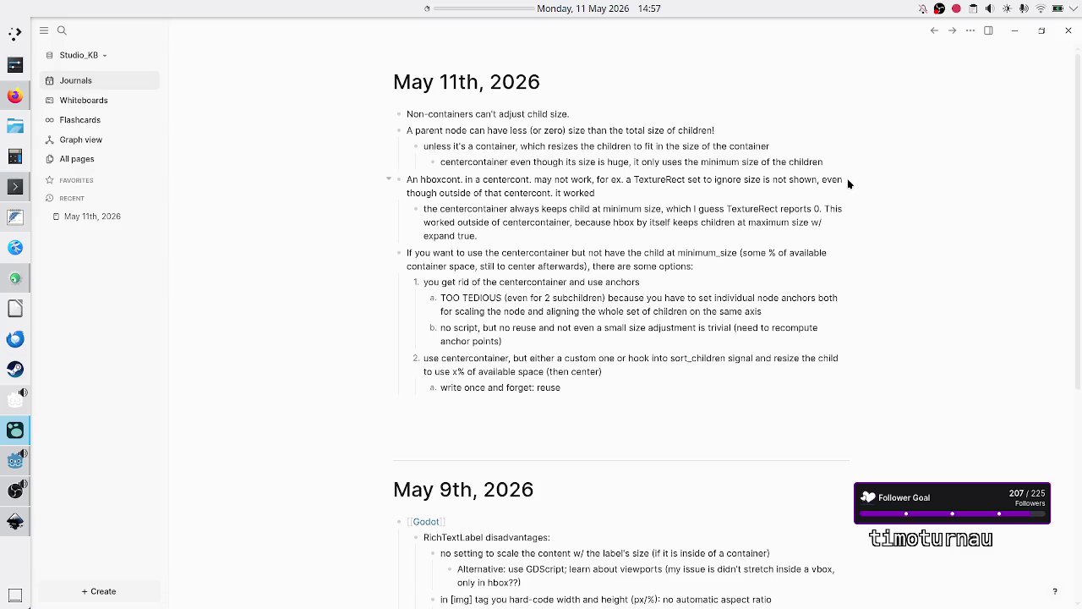
Add a bullet 'Solution: use my custom CenterContainer w/ % size for the child' under the minimum-size note
left_click(602, 193)
left_click(482, 214)
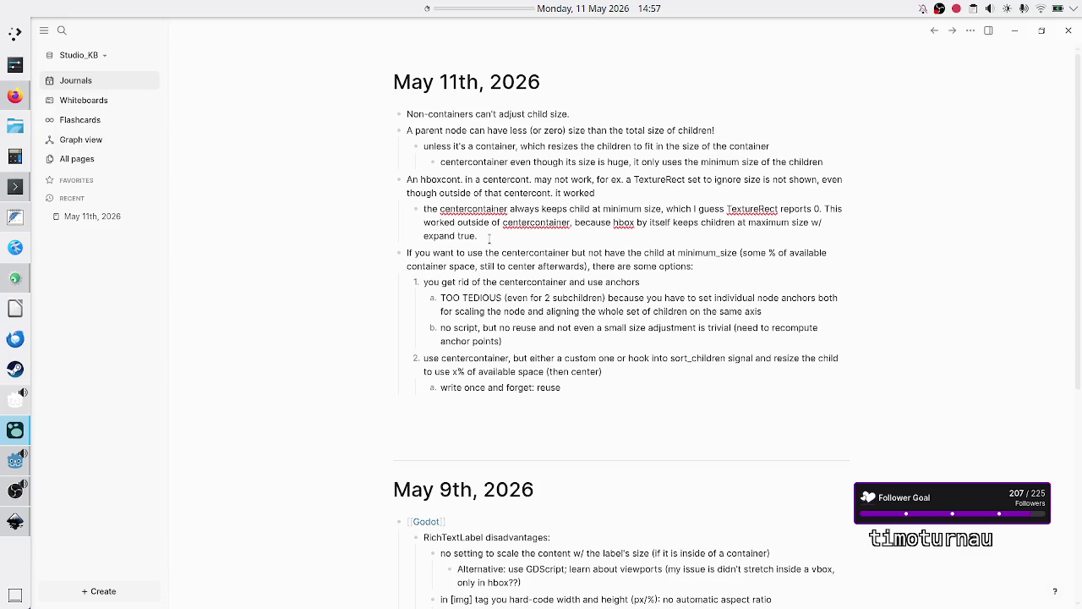
key("Return")
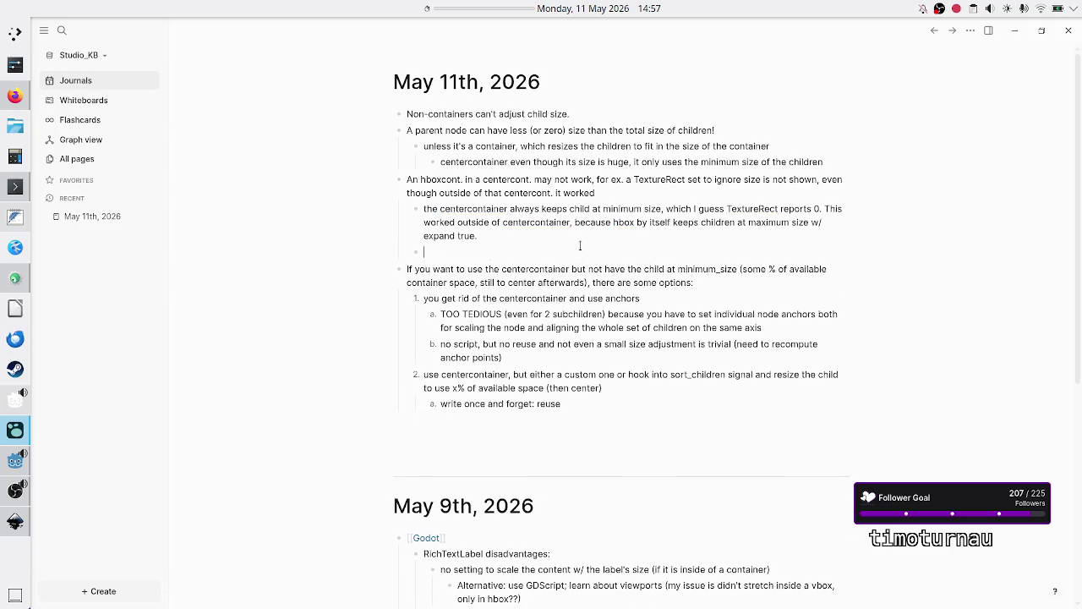
type("Solution: u")
type("se my custo")
type("m Center")
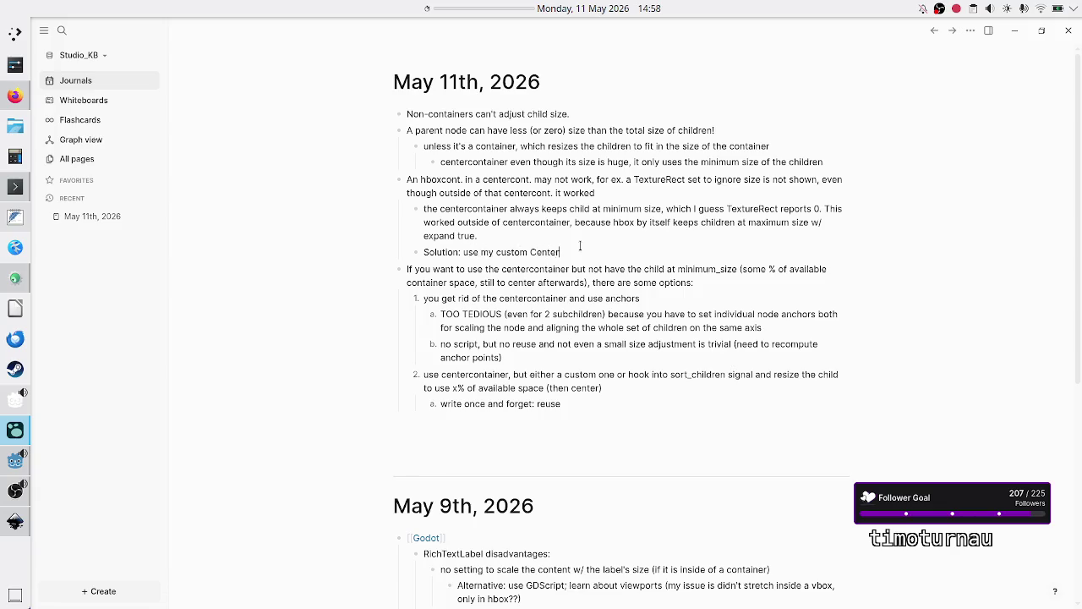
type("Container w/")
type("% size ")
type("for the chil")
type("d")
key("Right")
key("Down")
key("Escape")
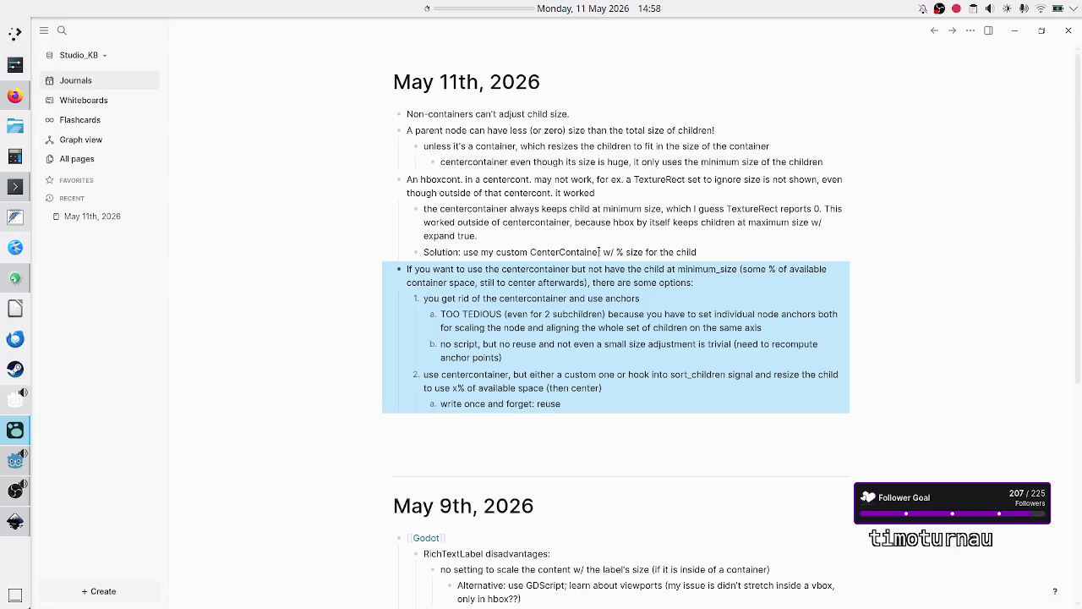
Review the centercontainer options block, selecting words like anchors, TEDIOUS, custom and sort_children
left_click(521, 277)
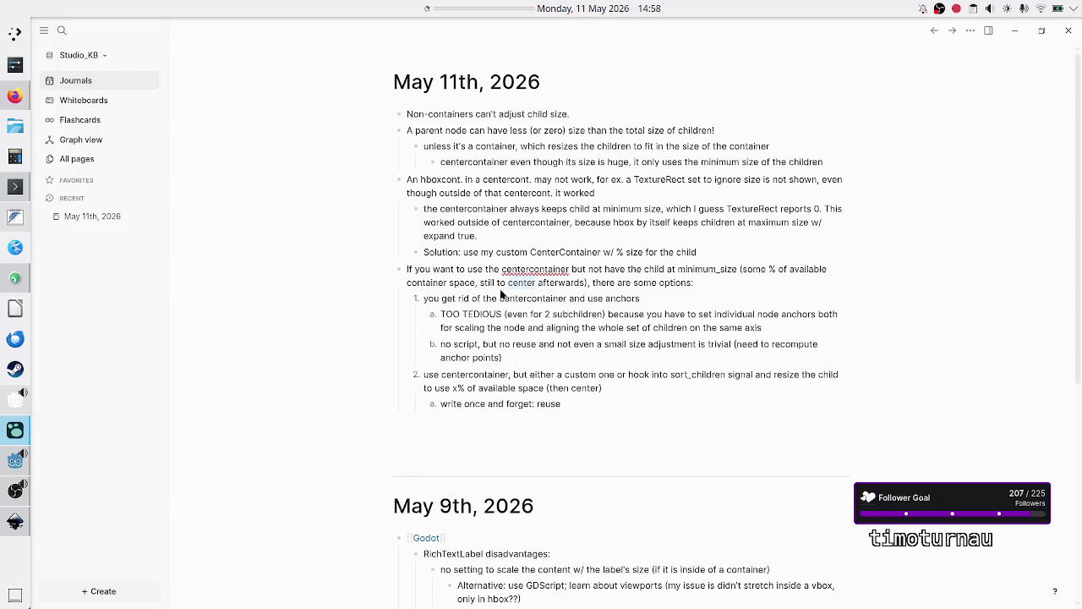
double_click(533, 298)
double_click(626, 299)
left_click_drag(462, 313, 500, 314)
left_click(500, 314)
left_click(520, 342, "shift")
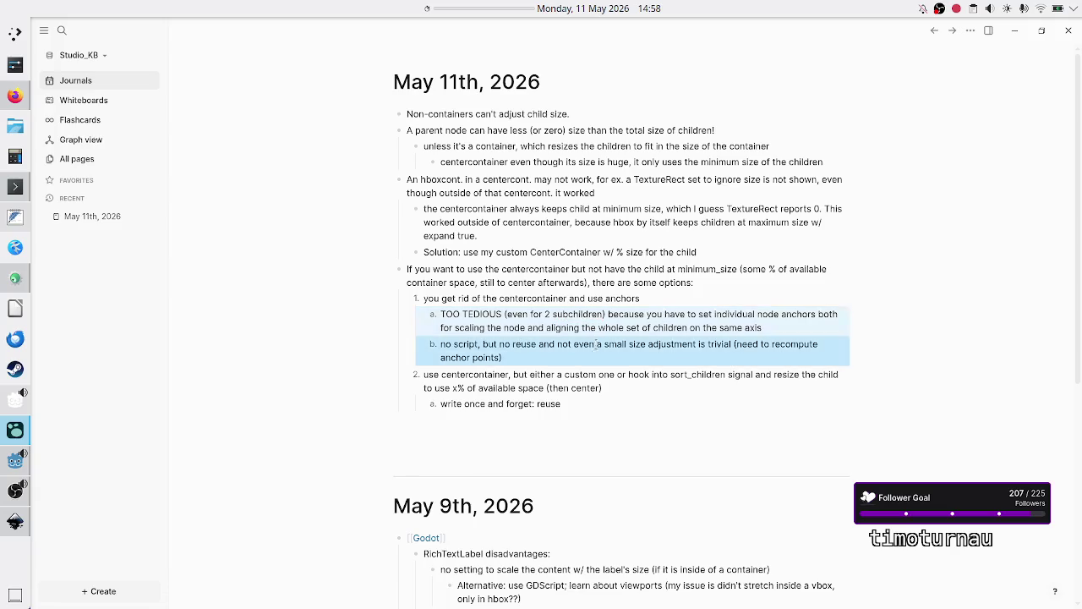
left_click(596, 343)
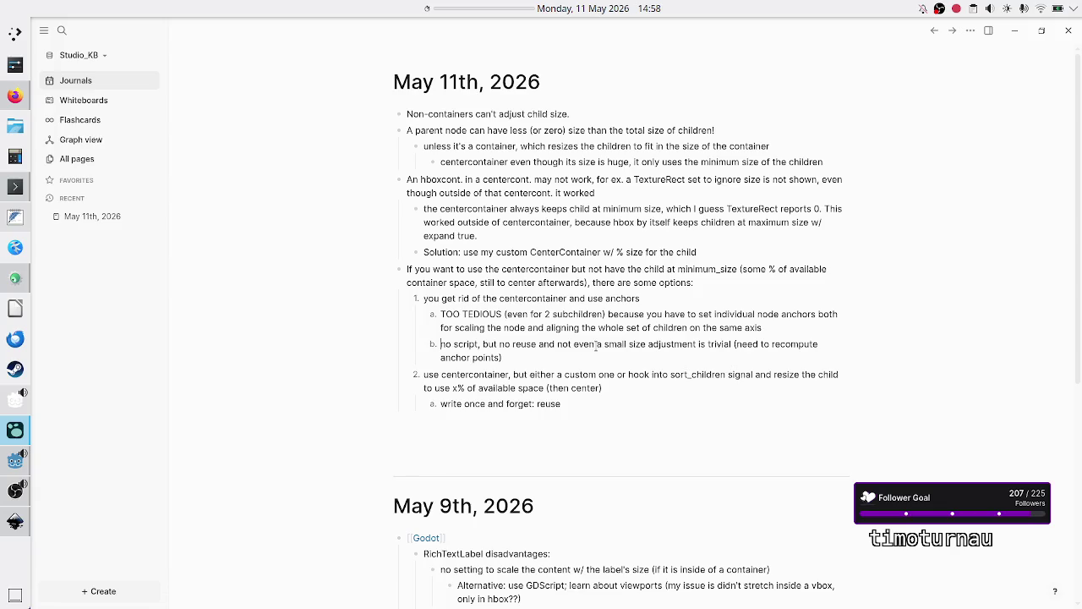
left_click(468, 379)
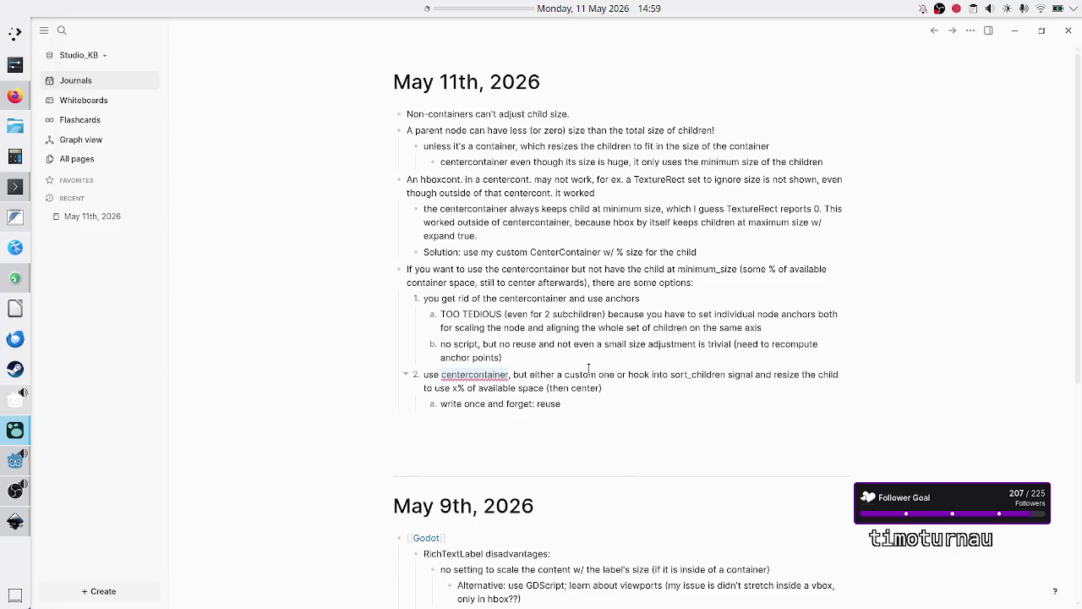
double_click(587, 373)
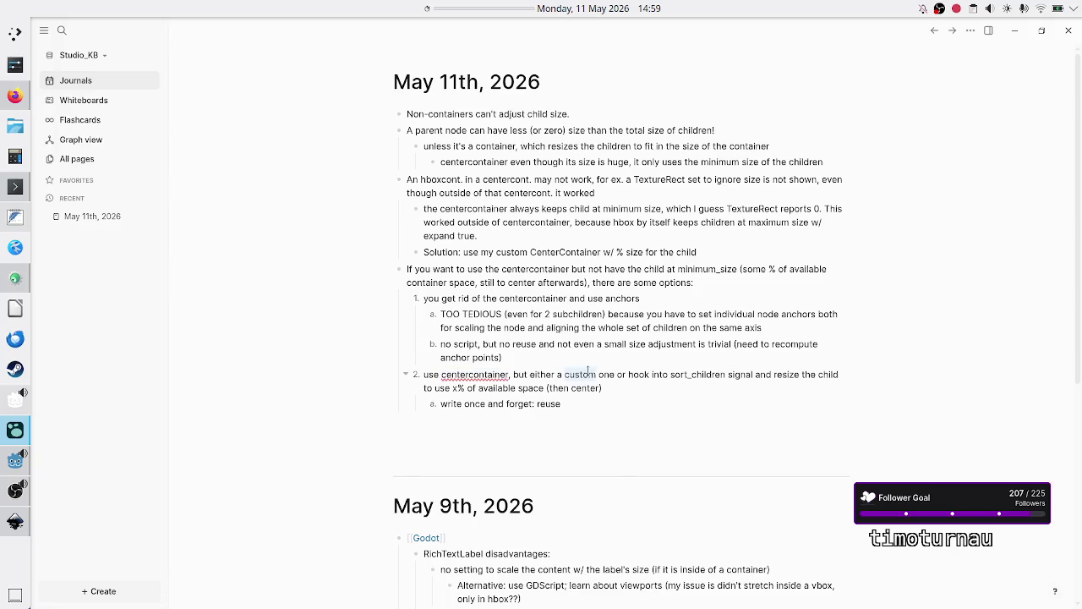
double_click(695, 374)
left_click(467, 409)
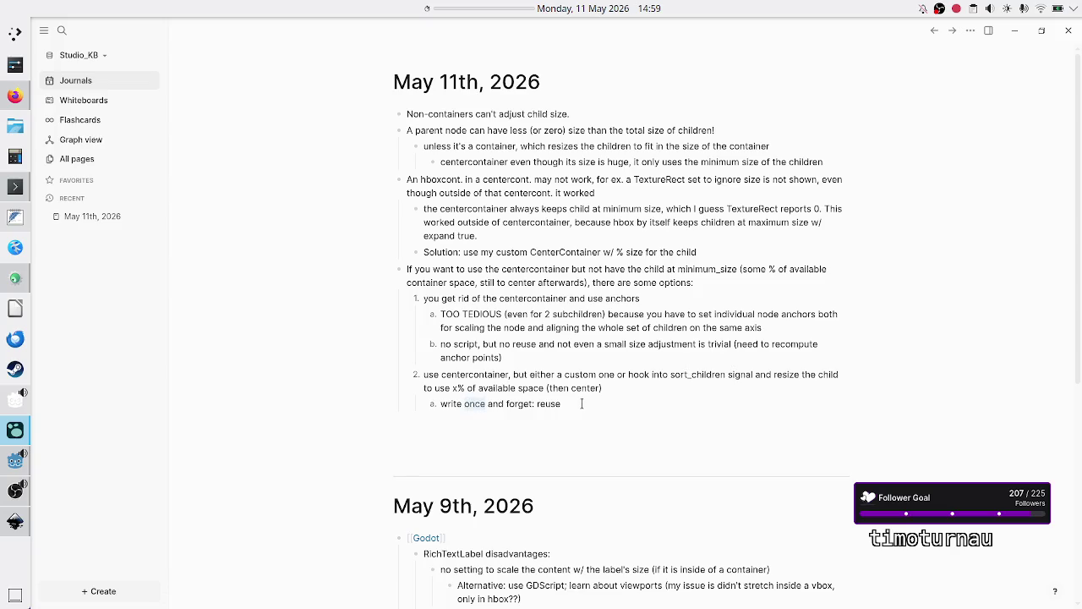
Delete the 'If you want to use the centercontainer' note with its sub-points and return to Godot
key("shift+Up")
key("shift+Up")
key("shift+Up")
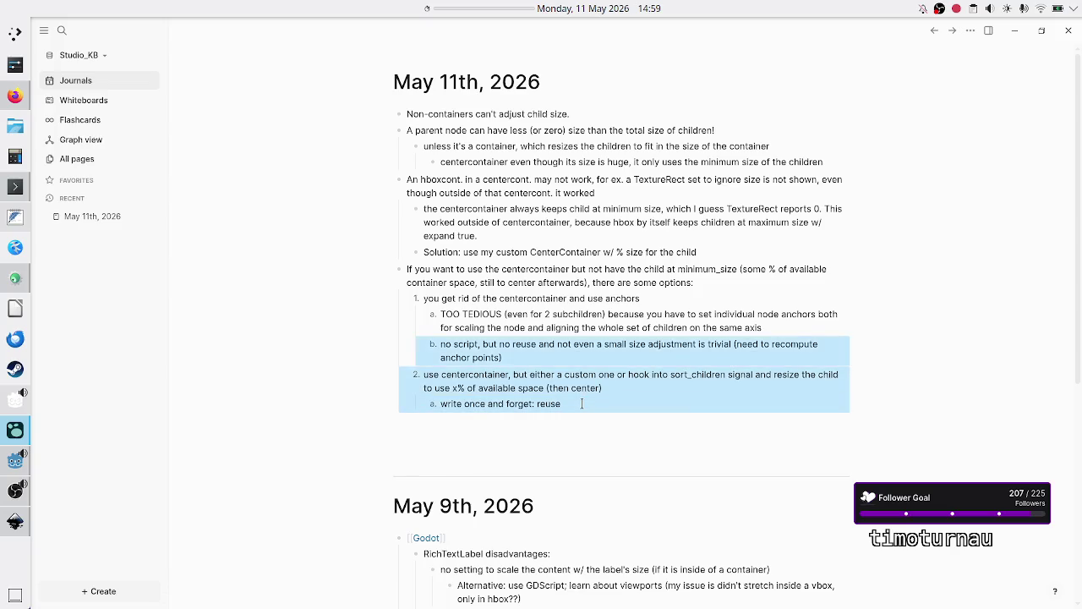
key("BackSpace")
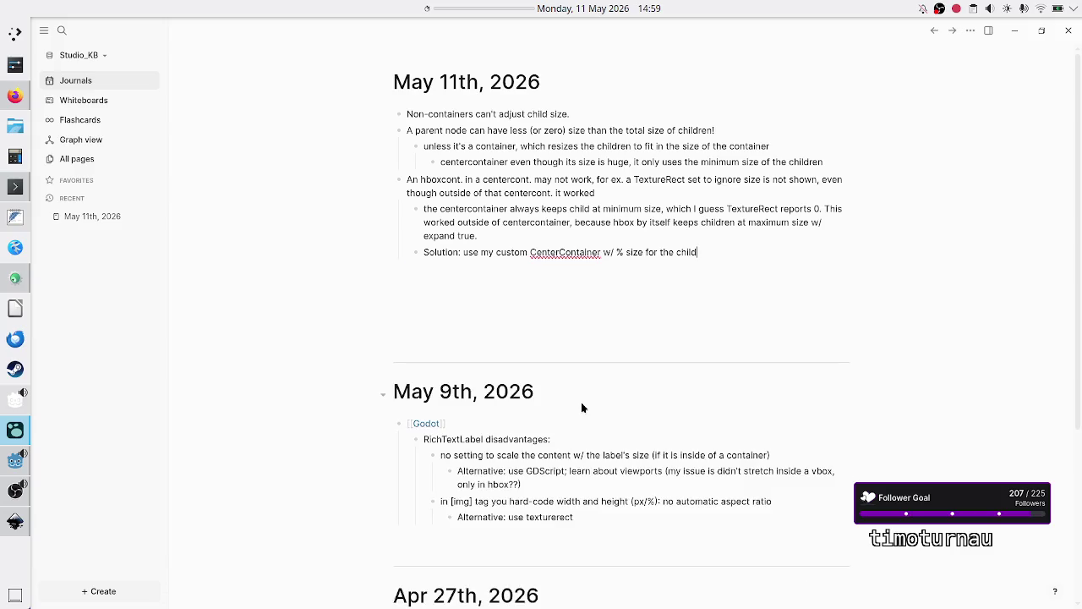
key("Up")
key("Down")
mouse_move(16, 490)
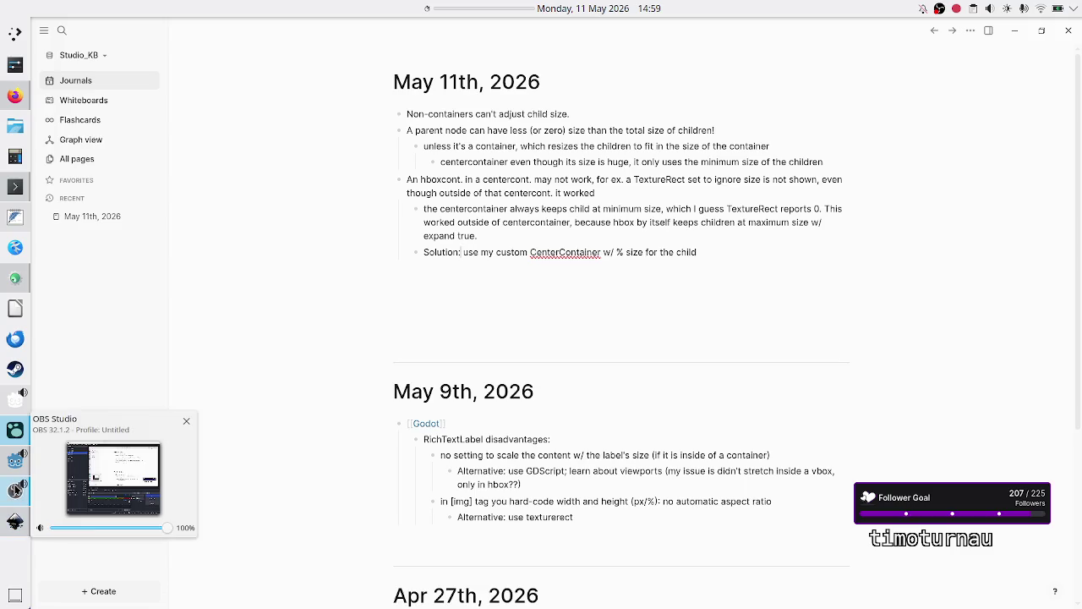
left_click(16, 461)
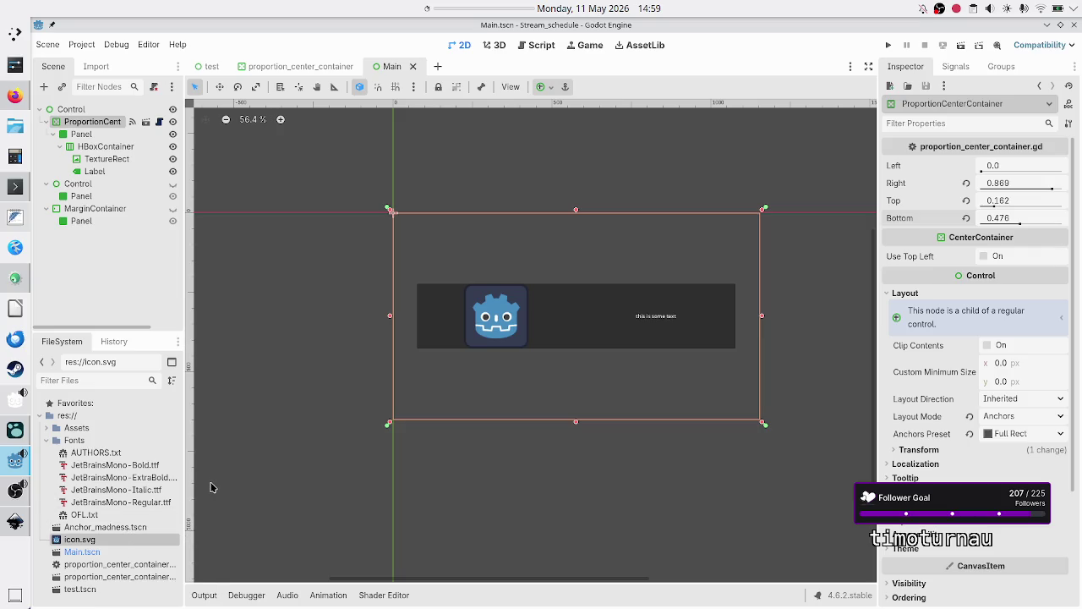
Open Anchor_madness.tscn and view anchor points of Control (0.1, 0.2, 0.9, 0.8) and TextureRect
left_click(111, 528)
double_click(111, 528)
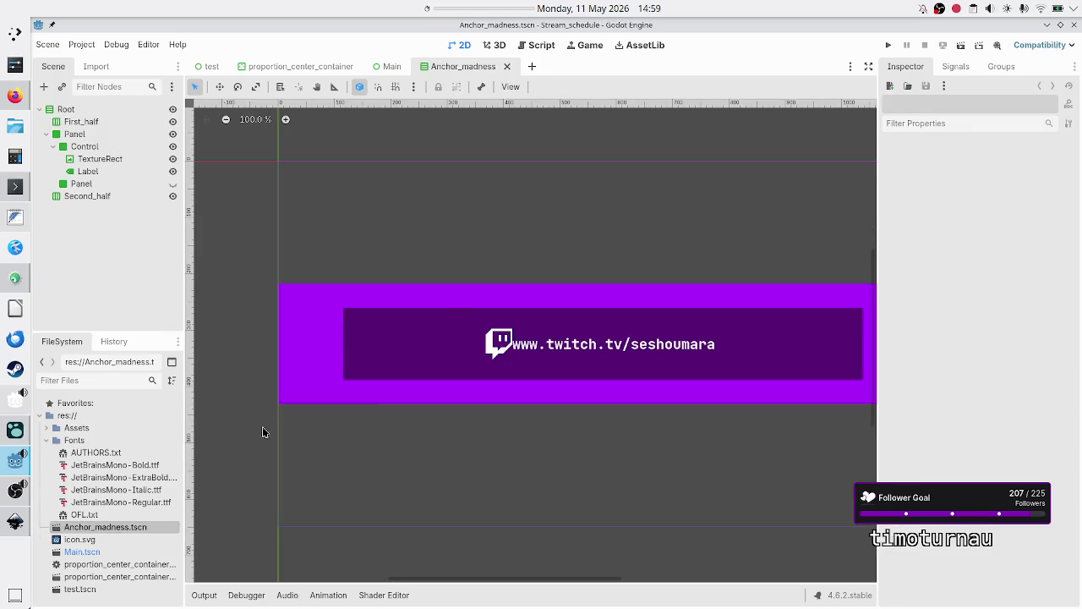
left_click(98, 147)
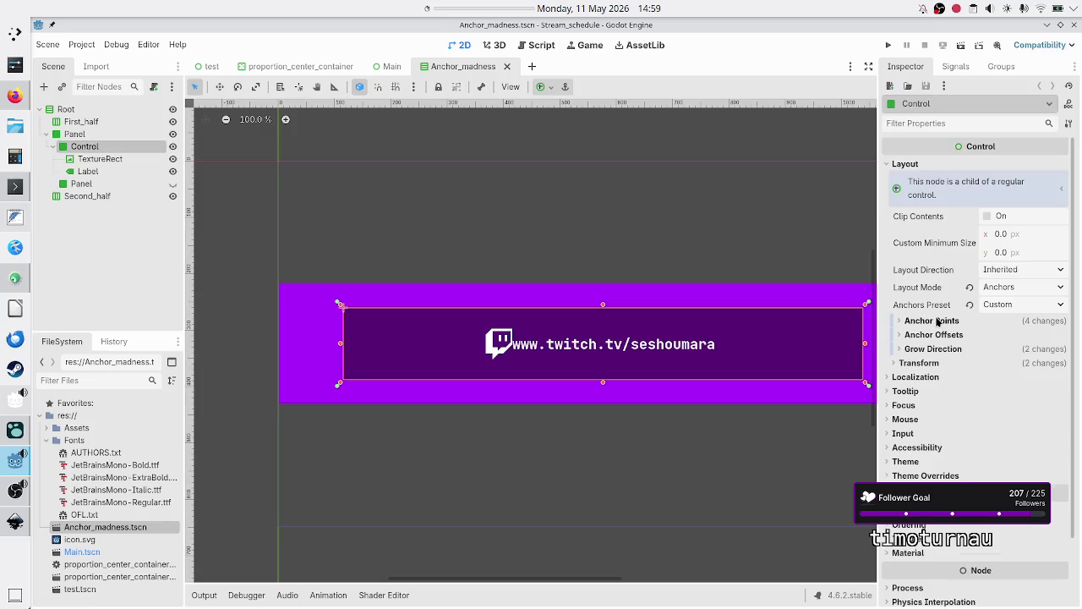
left_click(933, 321)
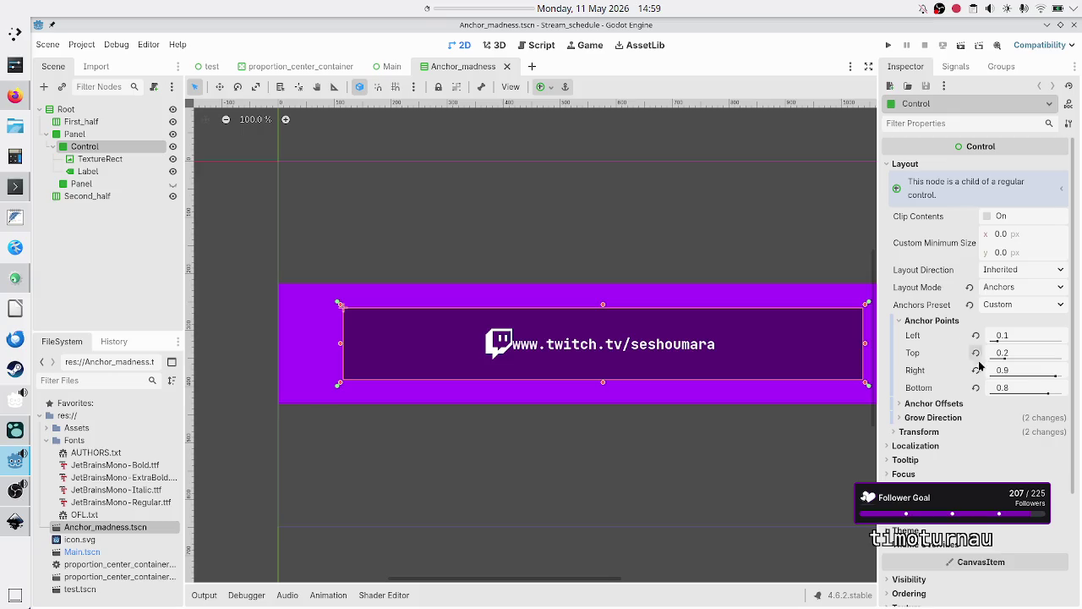
left_click(100, 160)
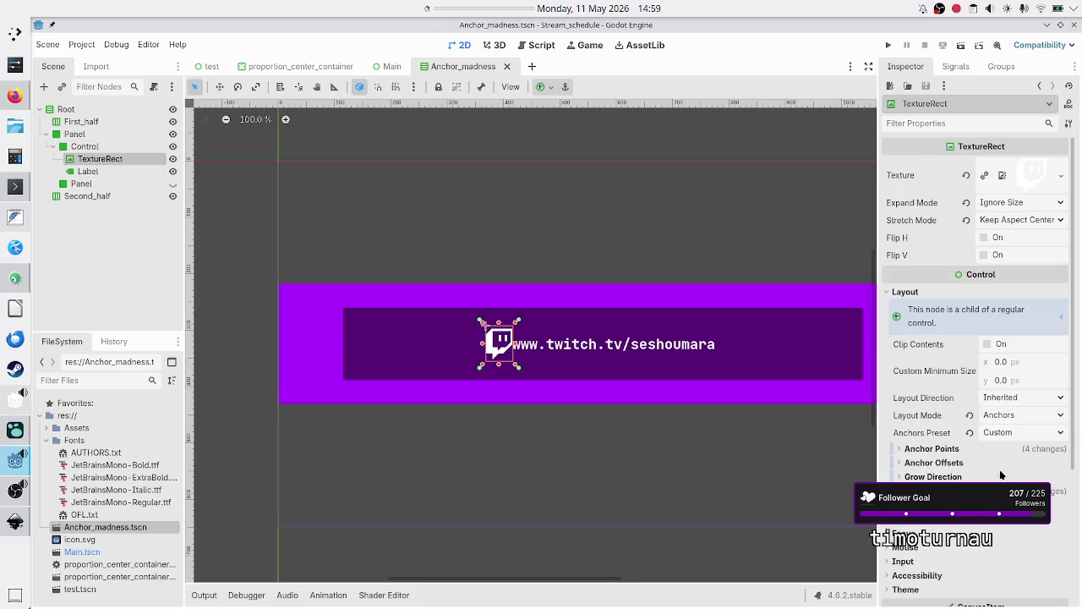
left_click(956, 449)
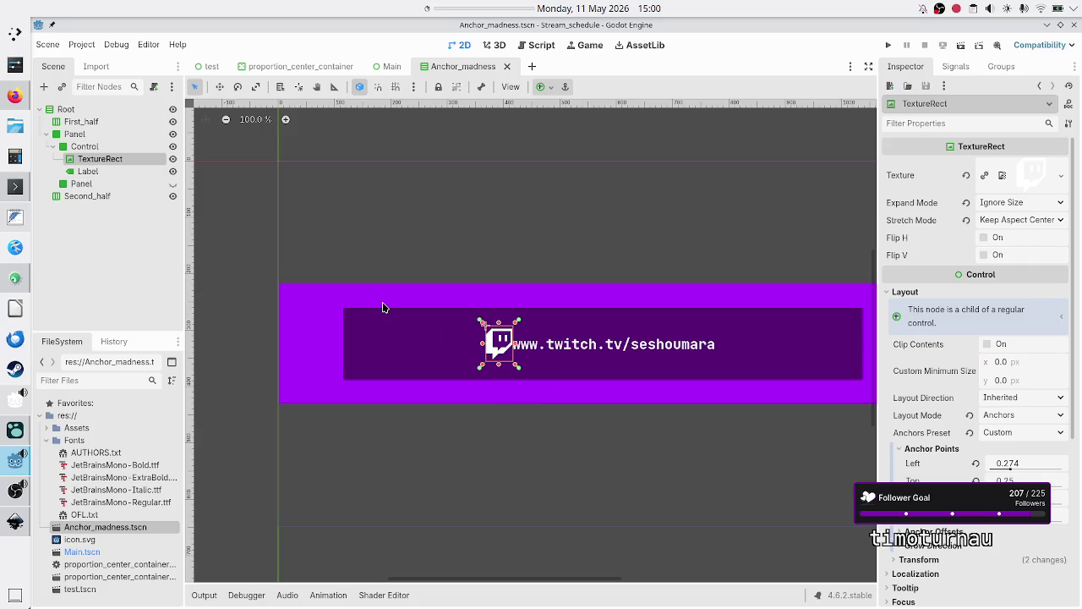
left_click(116, 172)
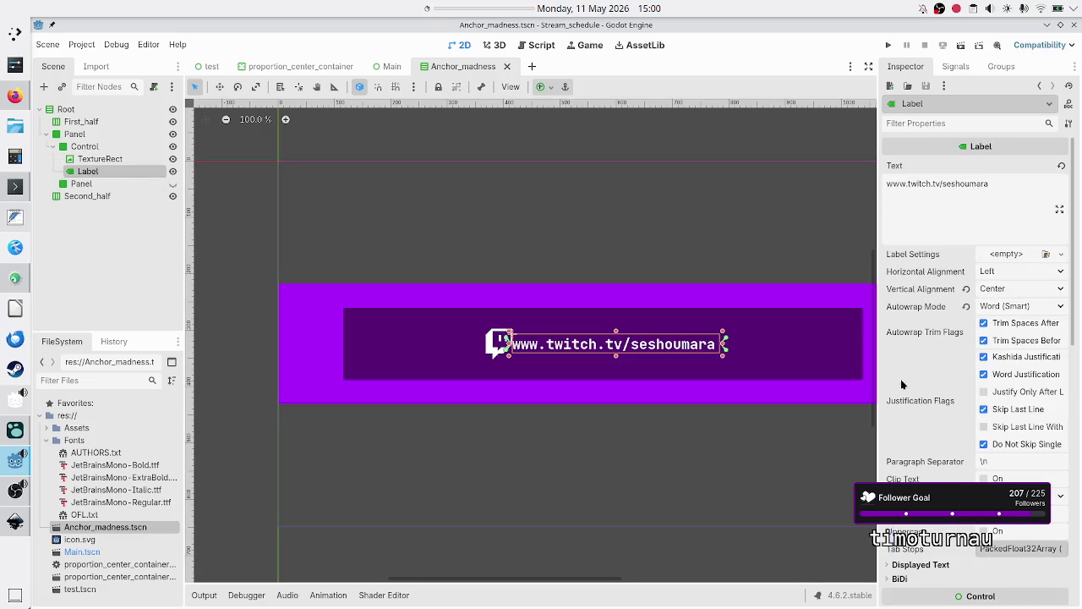
scroll(1000, 364, "down", 10)
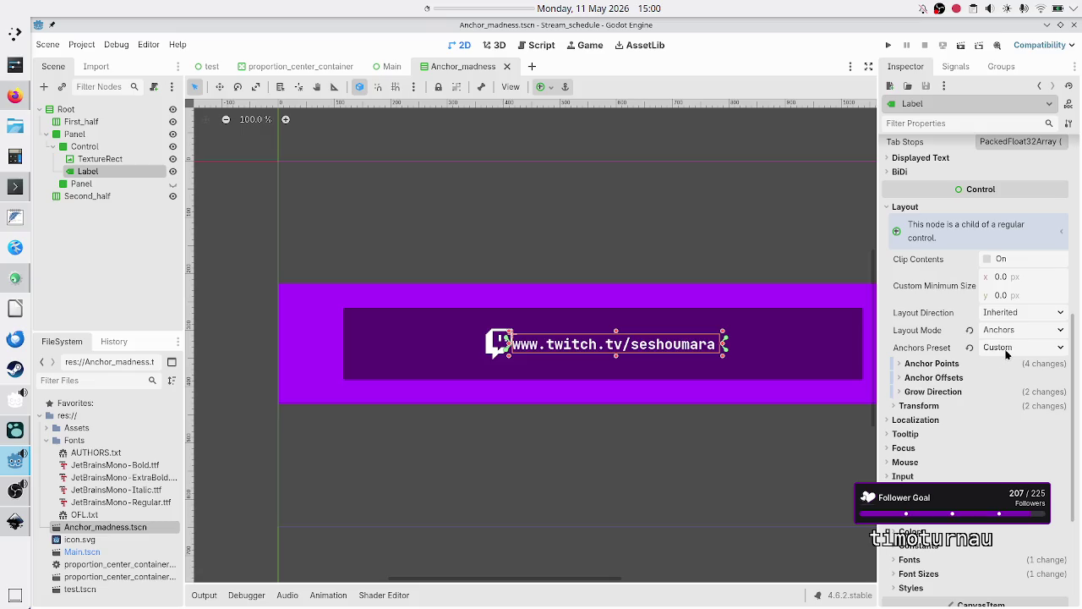
left_click(957, 366)
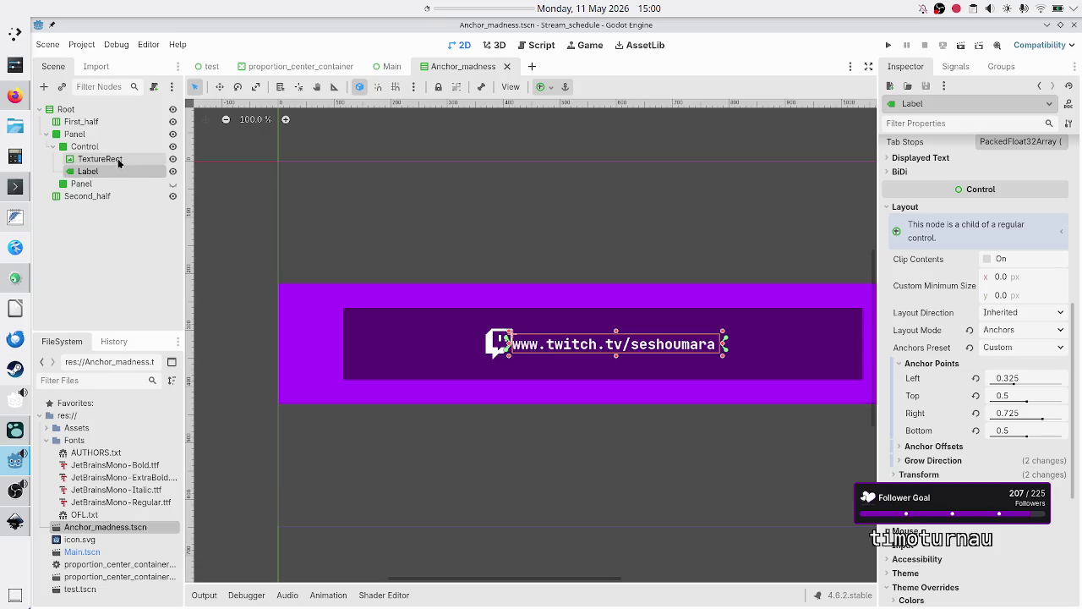
left_click(117, 159, "ctrl")
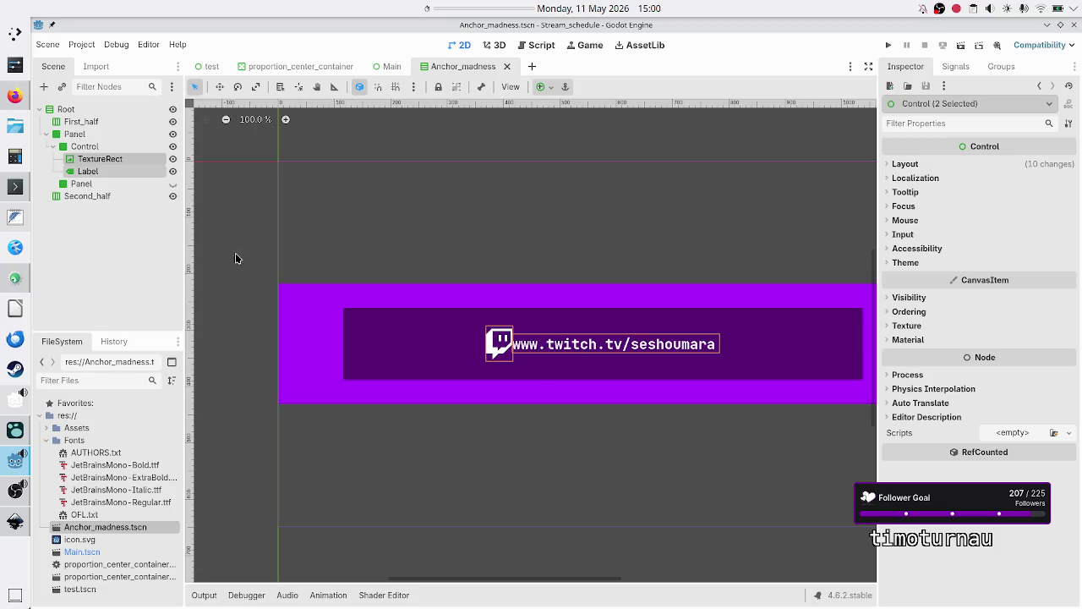
left_click(106, 172)
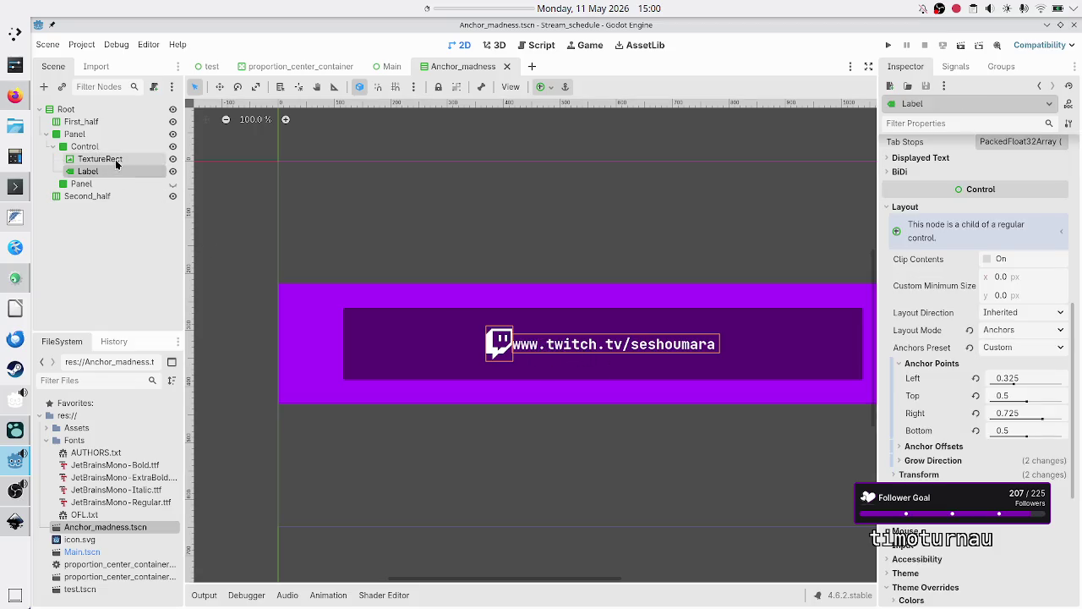
left_click(115, 164)
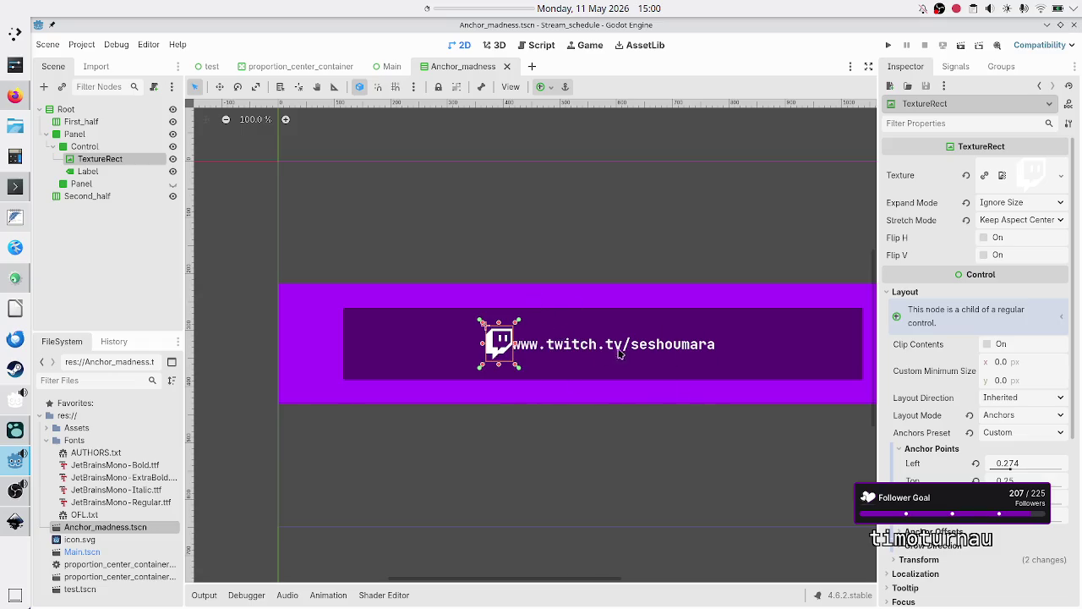
left_click(579, 350)
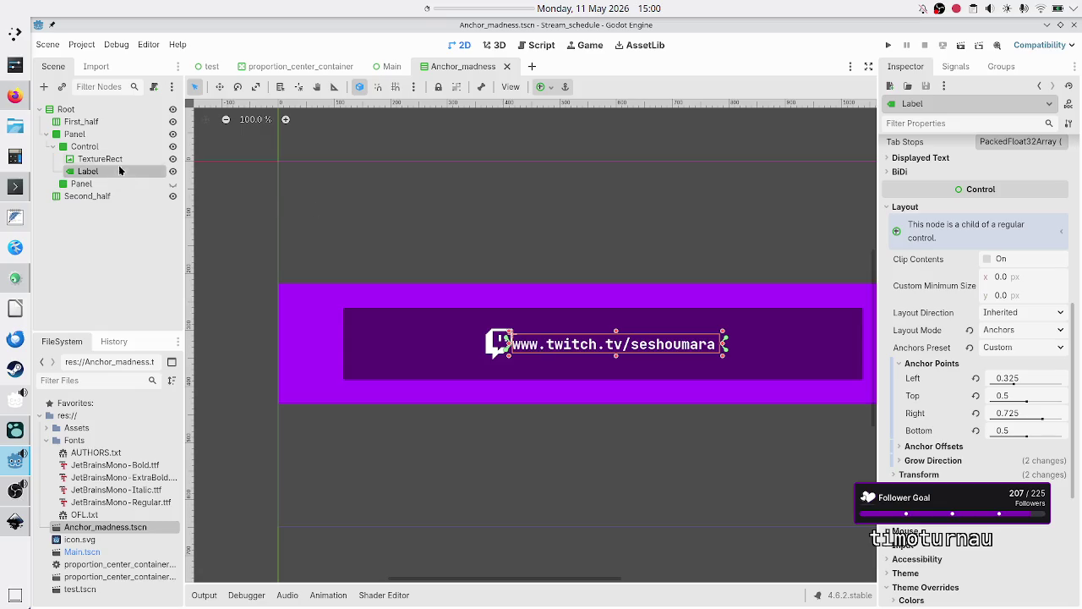
left_click(118, 160)
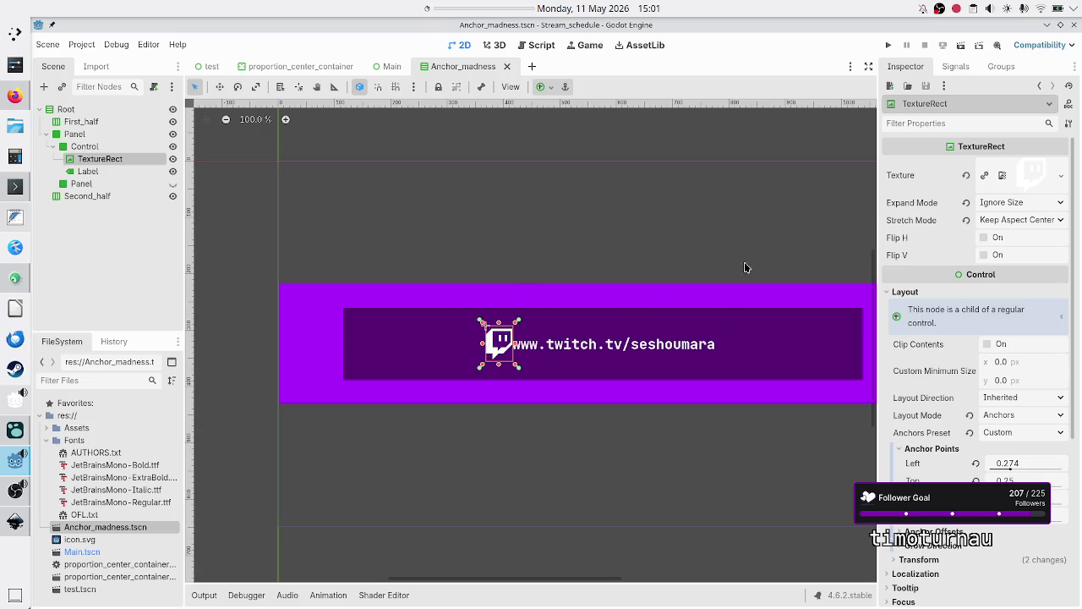
Close the Anchor_madness tab and remove Anchor_madness.tscn from the FileSystem
left_click(507, 66)
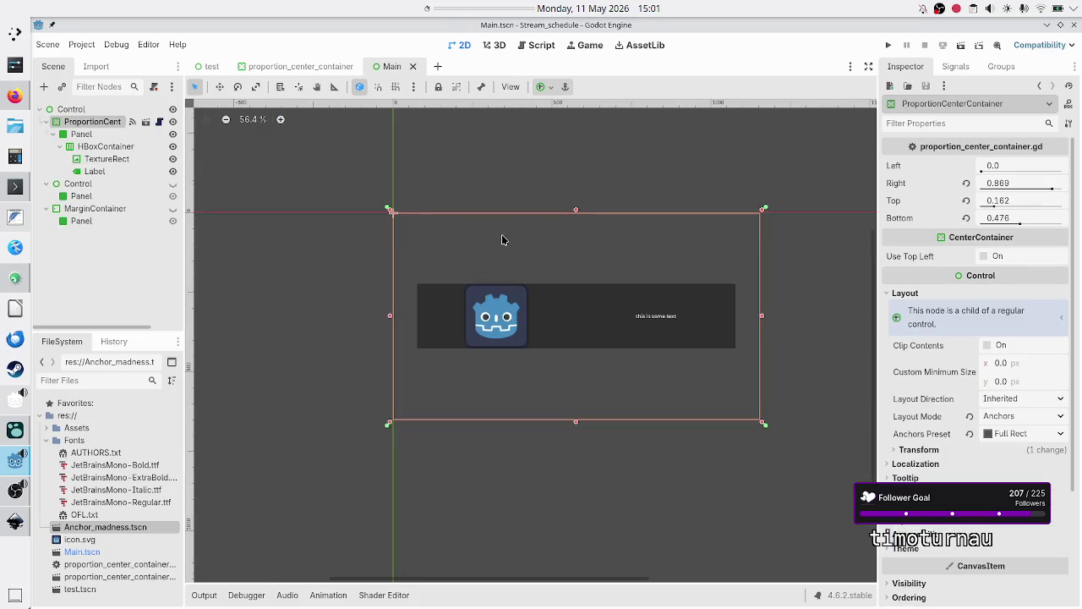
right_click(107, 531)
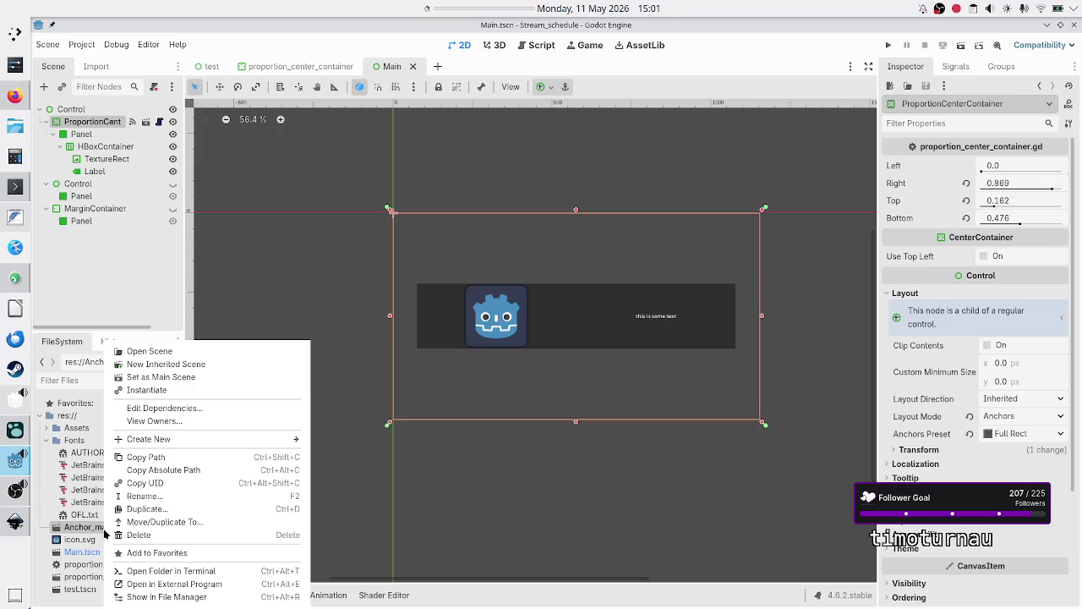
left_click(185, 534)
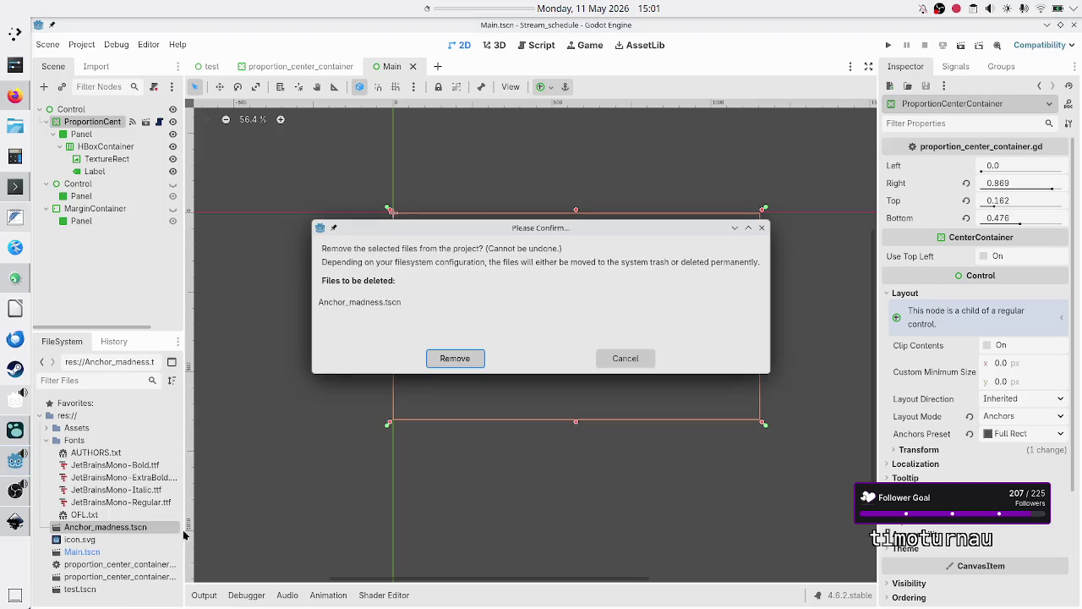
left_click(450, 359)
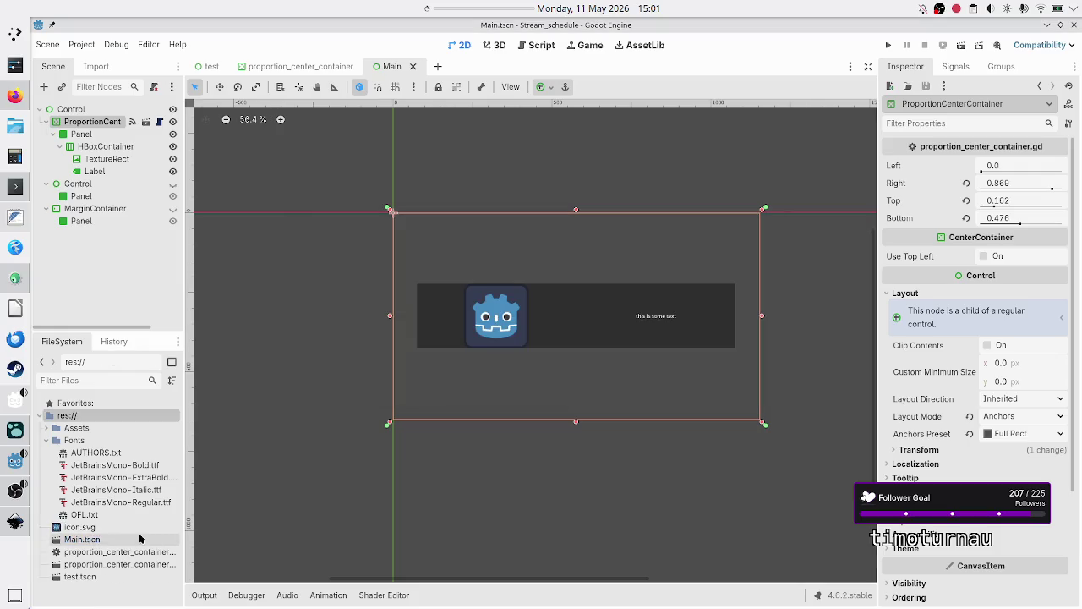
mouse_move(89, 527)
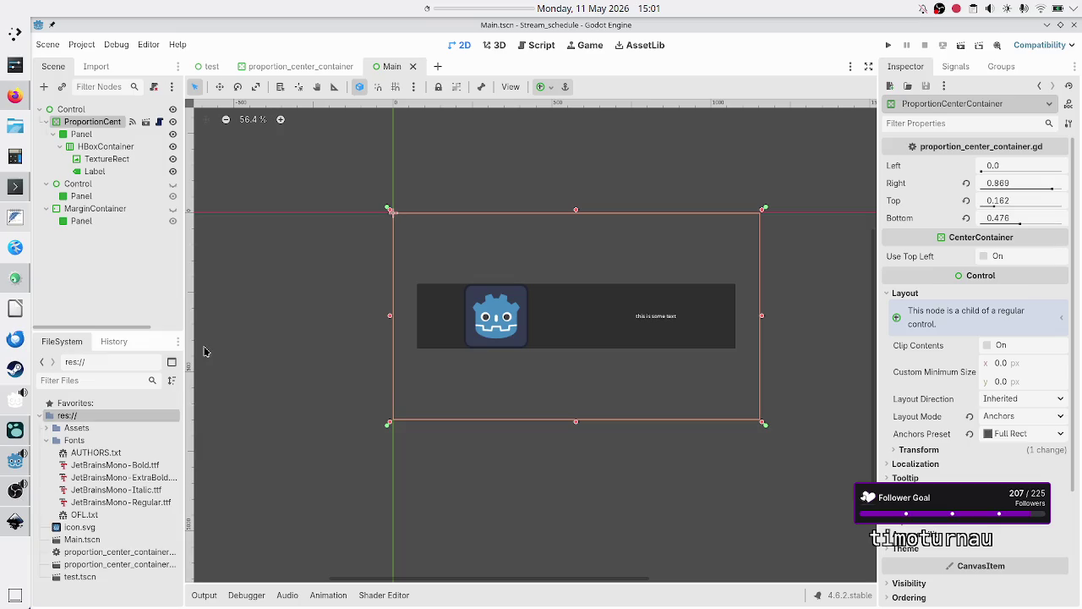
Check the Label's Theme Overrides > Fonts, then switch to the proportion_center_container scene
left_click(95, 171)
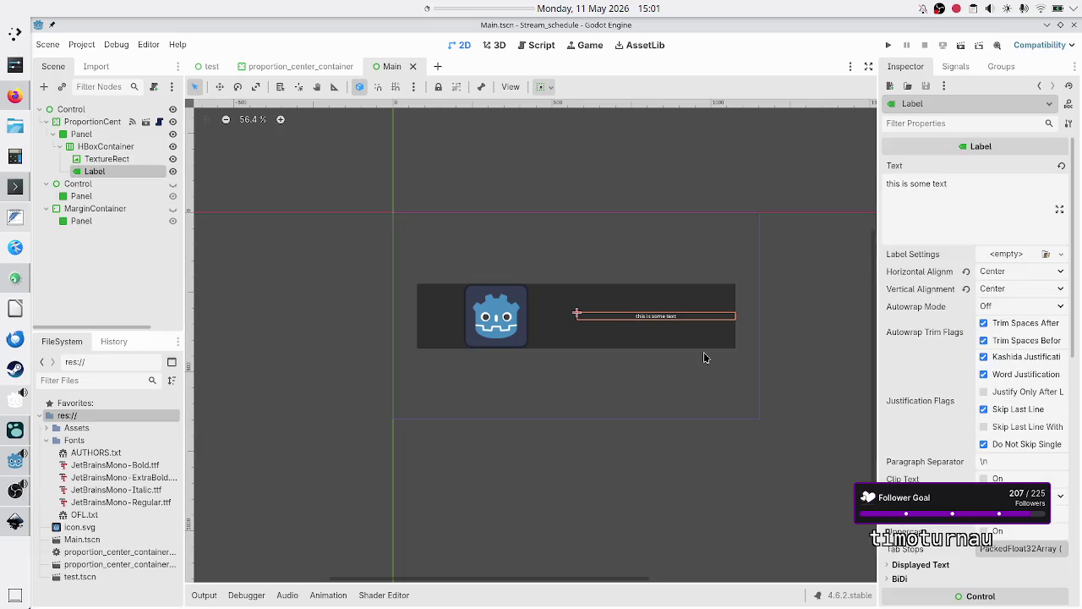
scroll(933, 363, "down", 5)
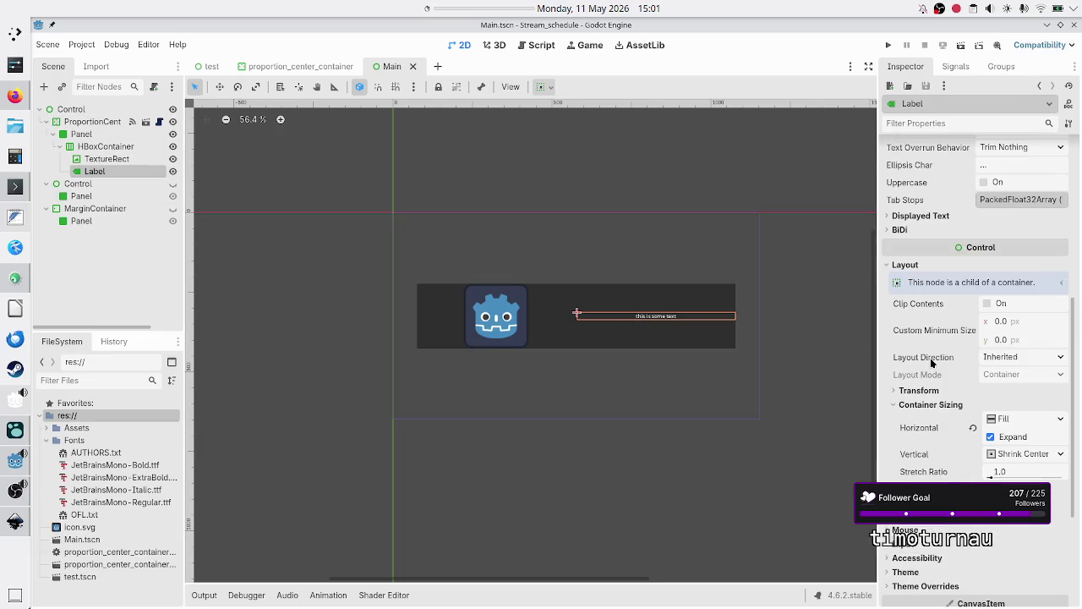
scroll(932, 364, "down", 2)
scroll(933, 363, "up", 5)
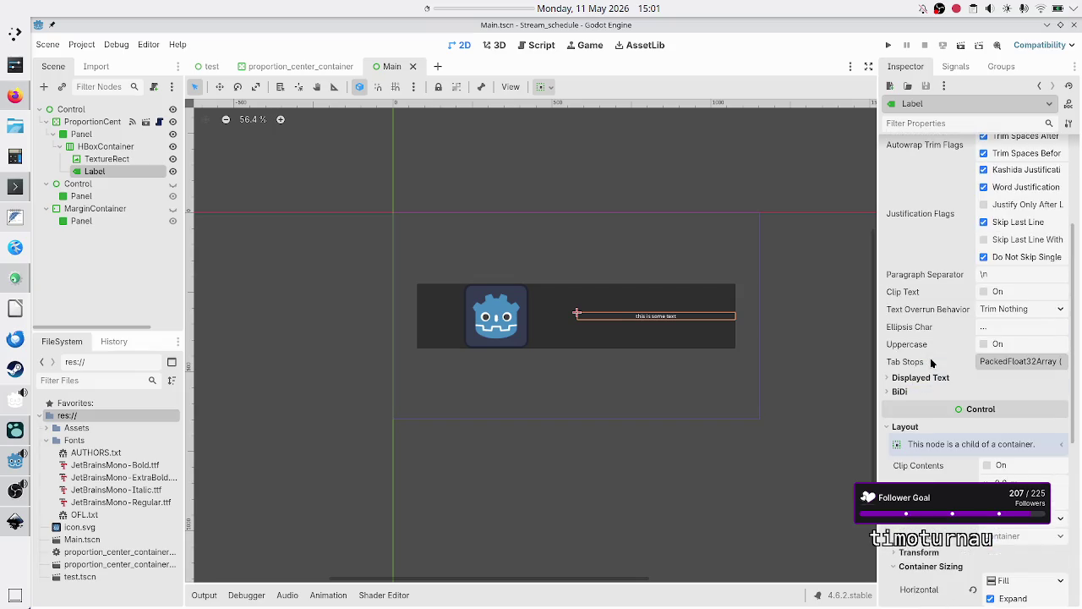
scroll(933, 363, "up", 3)
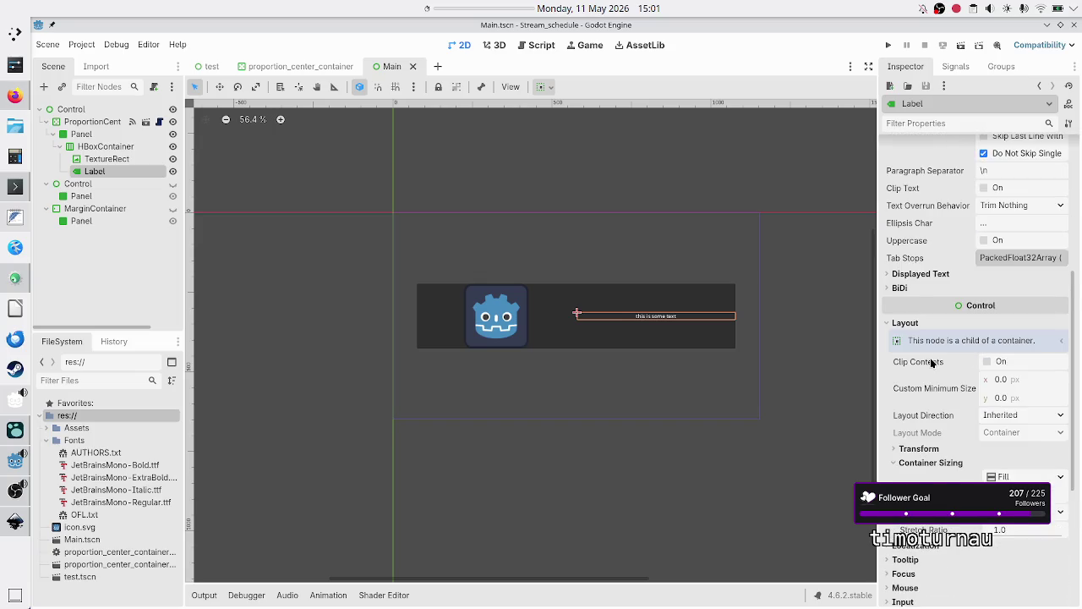
scroll(931, 362, "down", 3)
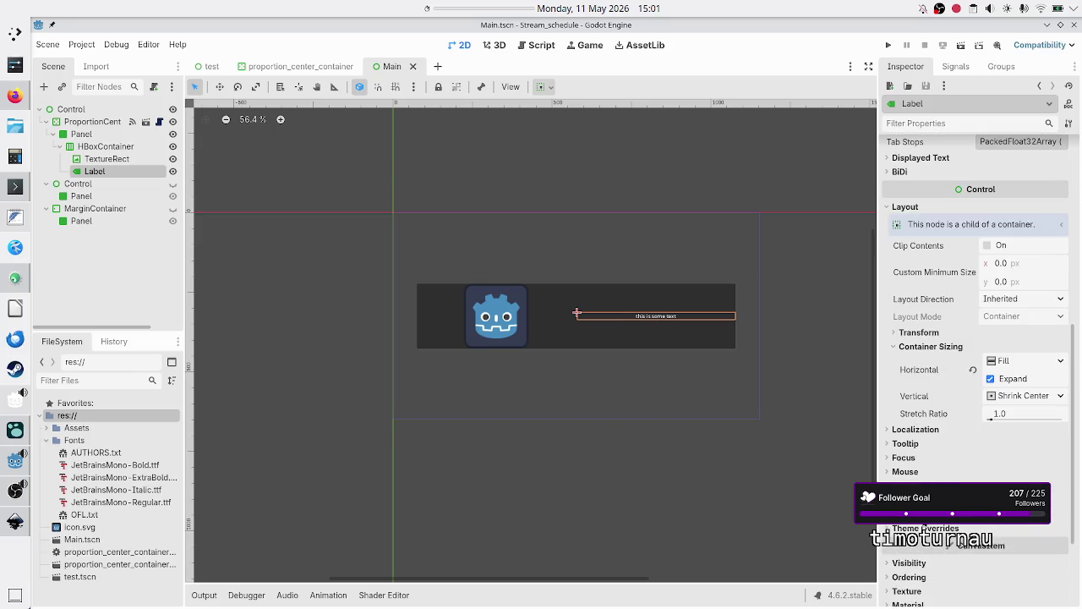
left_click(923, 530)
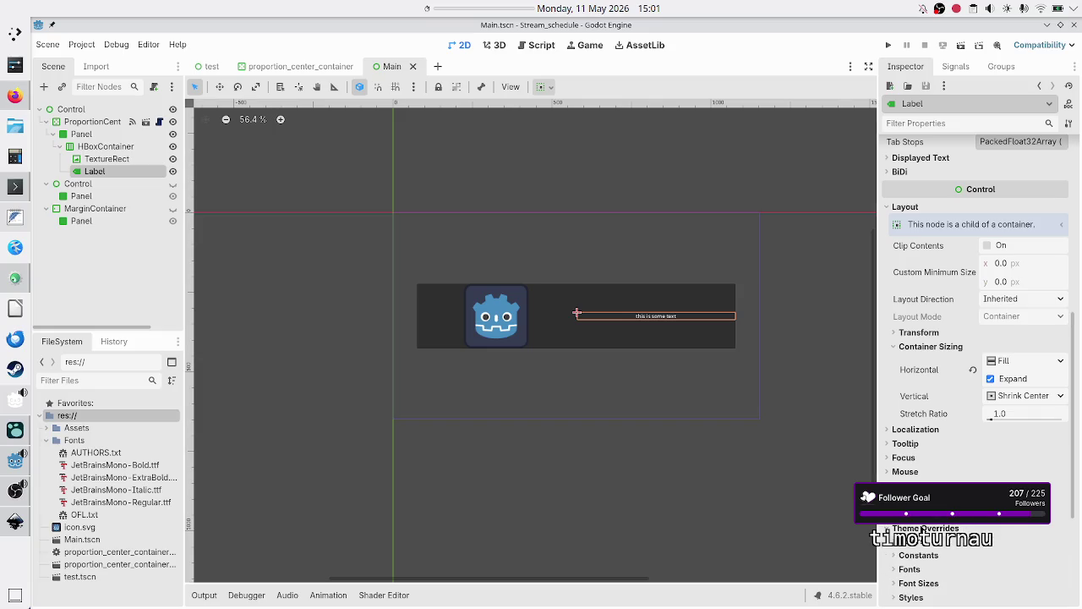
left_click(925, 570)
scroll(946, 555, "down", 2)
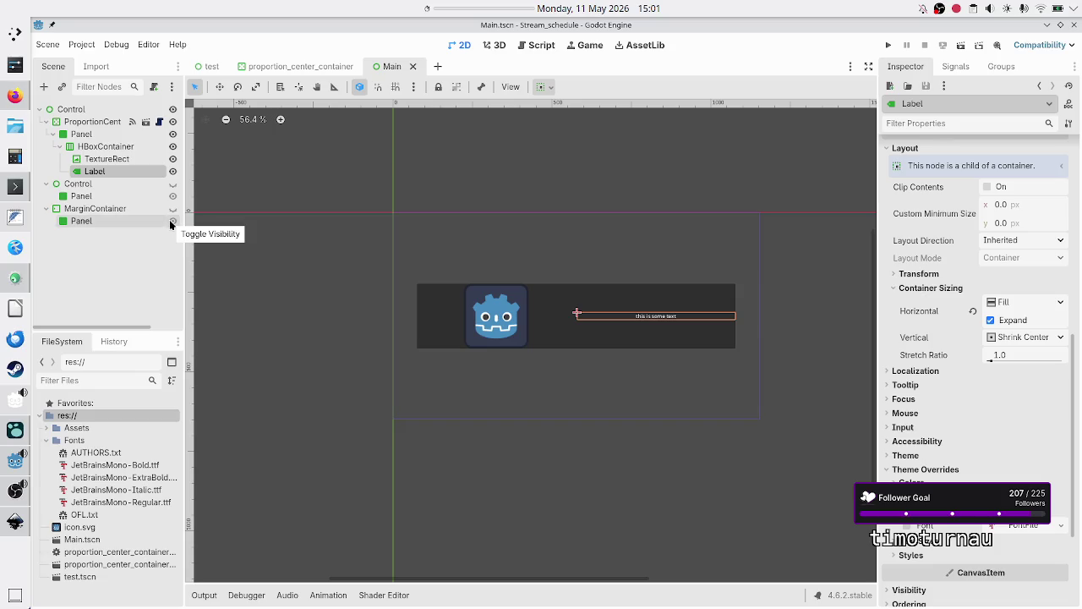
left_click(295, 71)
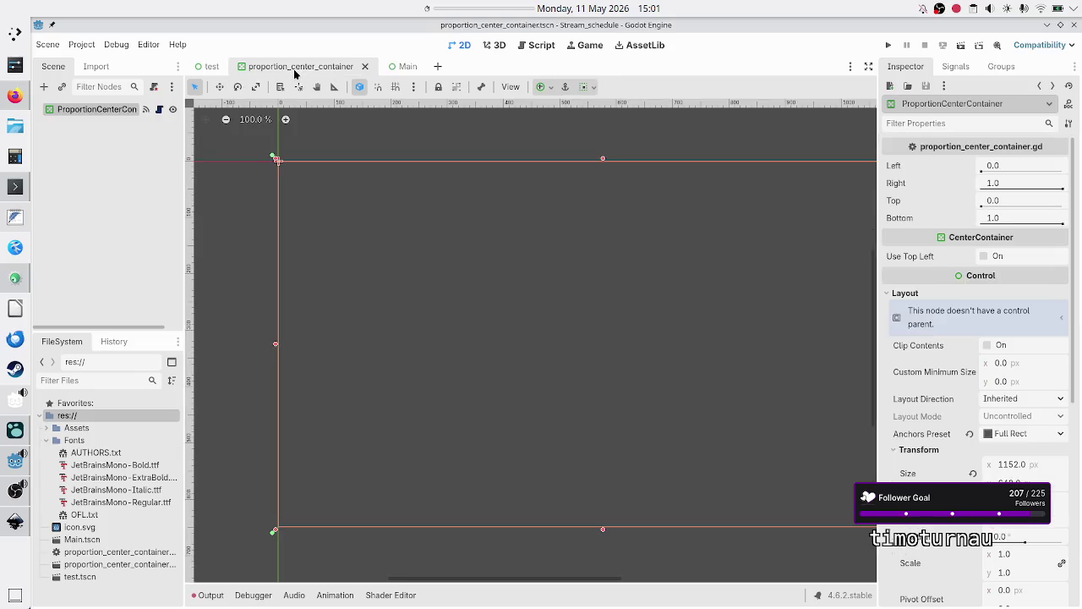
Switch to the test.tscn scene showing the SubViewport's RichTextLabel text
left_click(212, 67)
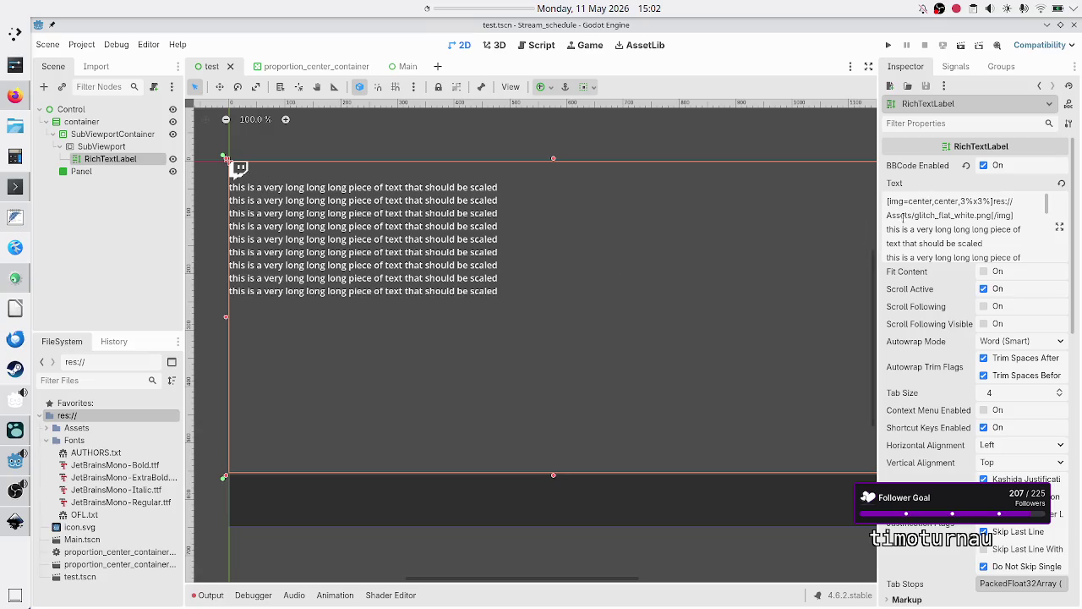
Inspect the img tag and its size value in the RichTextLabel text, then close test.tscn
double_click(896, 202)
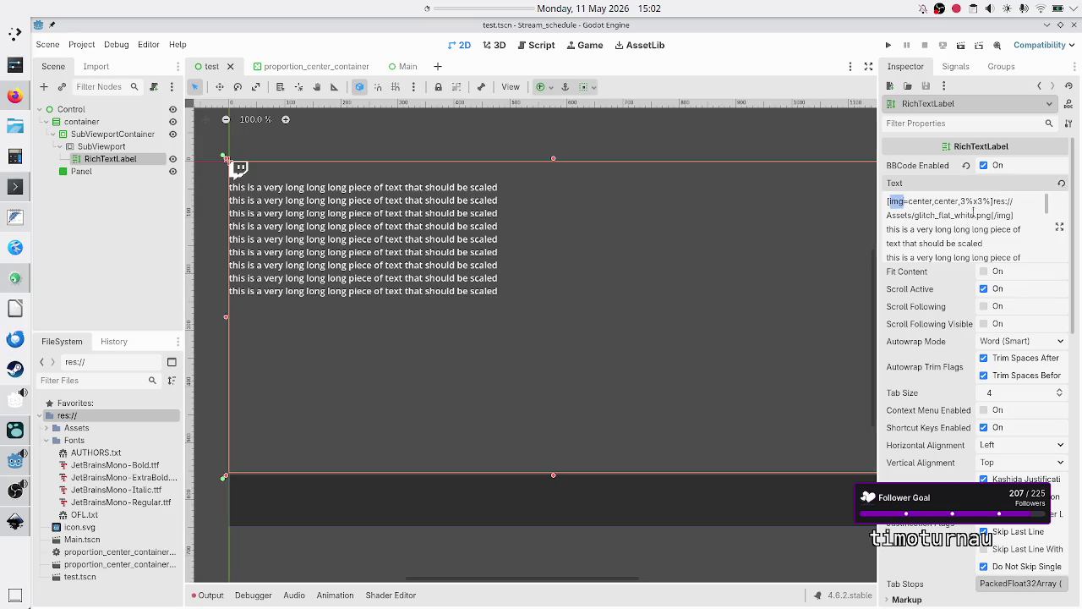
mouse_move(960, 201)
left_mouse_down()
mouse_move(991, 201)
mouse_move(981, 202)
left_mouse_up()
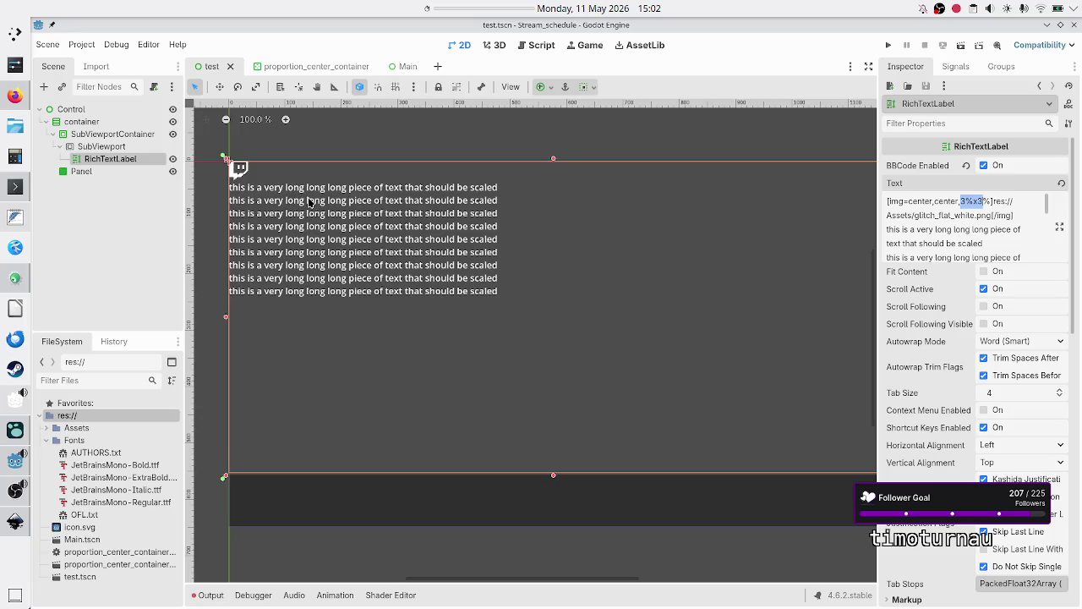
left_click(81, 122)
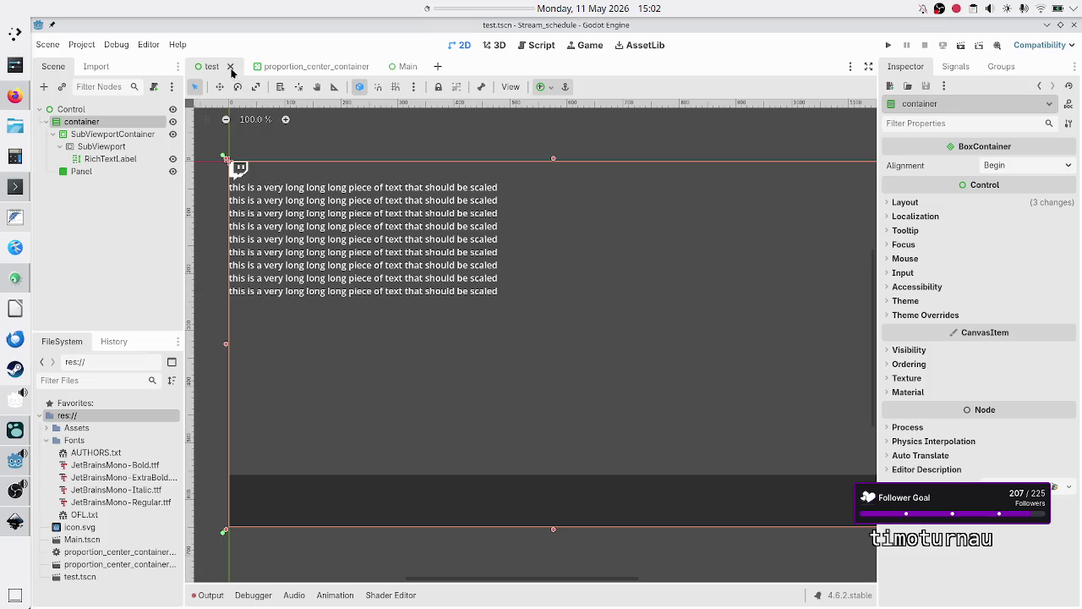
left_click(231, 67)
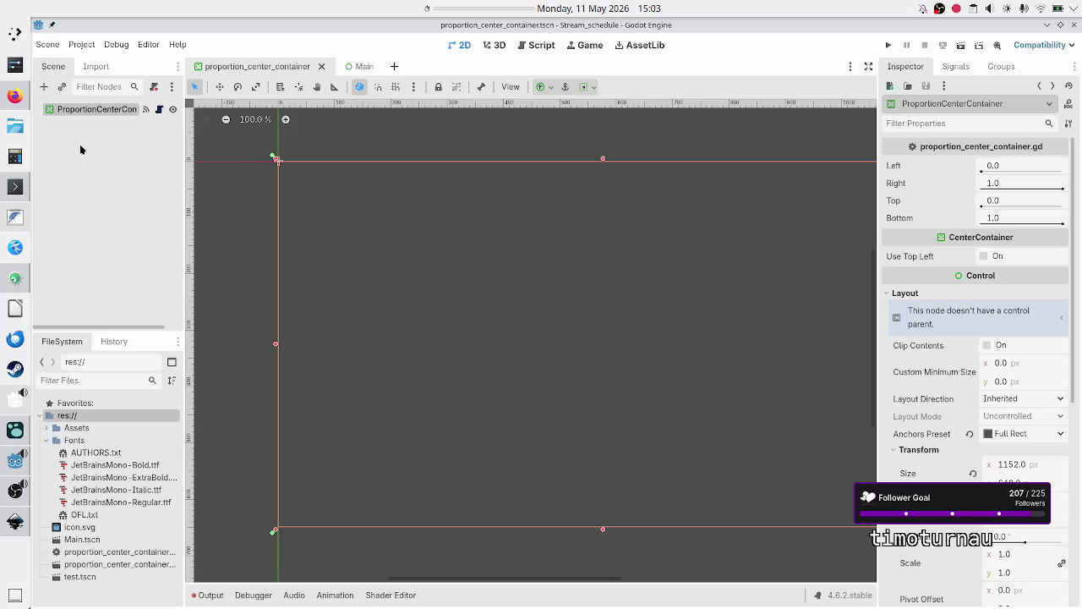
Delete test.tscn from the FileSystem and confirm its removal
left_click(133, 148)
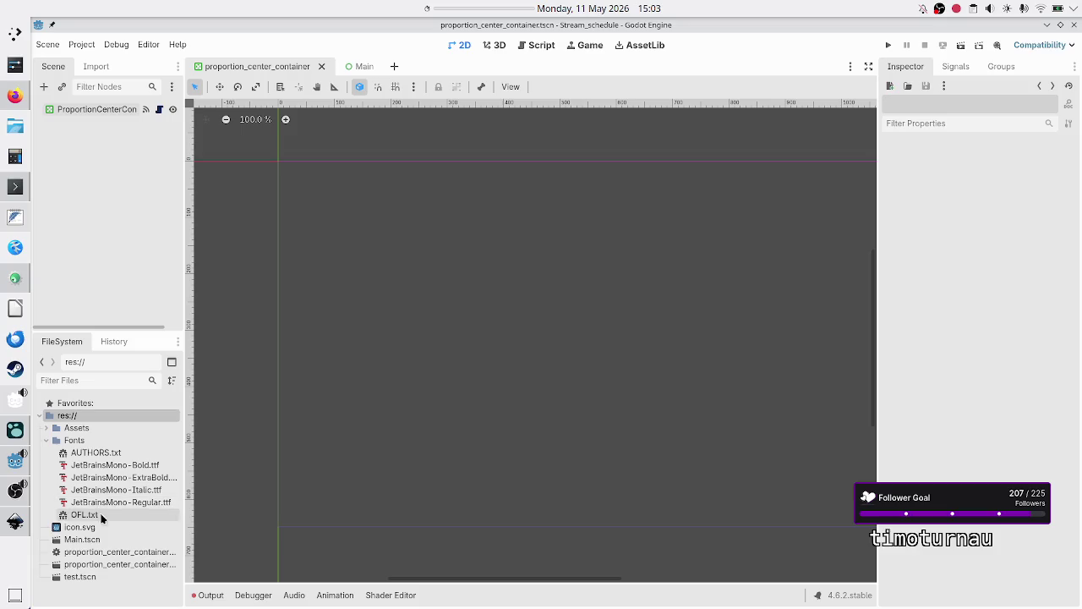
left_click(97, 580)
right_click(97, 579)
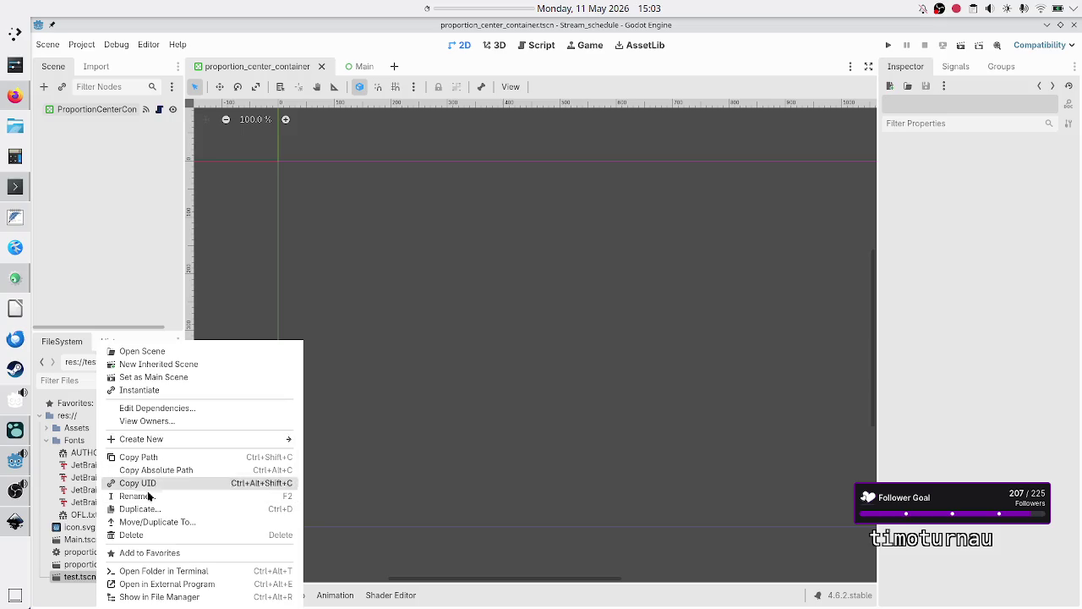
left_click(147, 534)
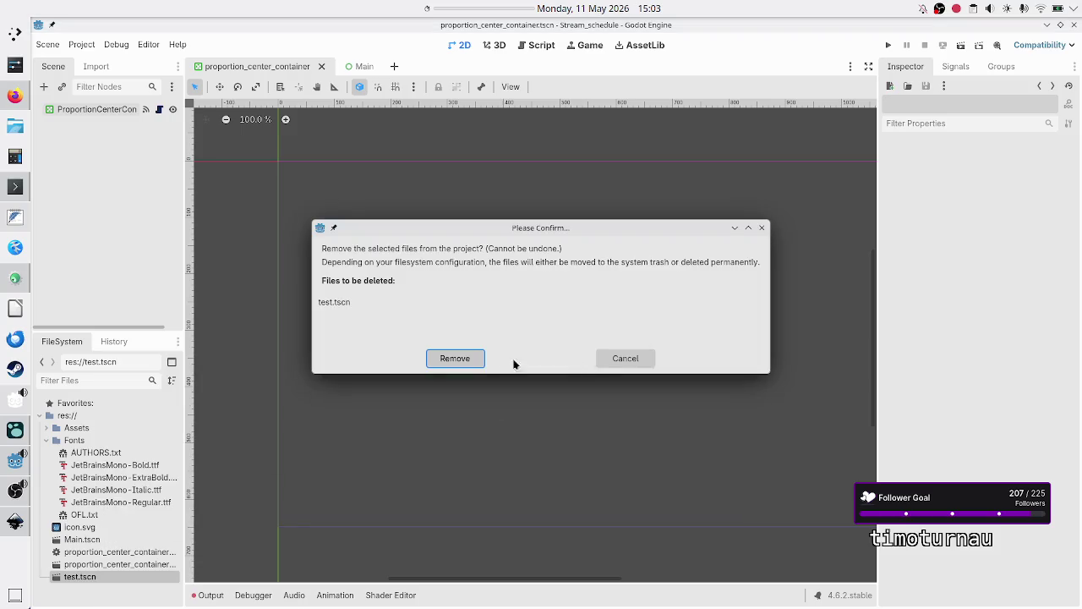
left_click(460, 362)
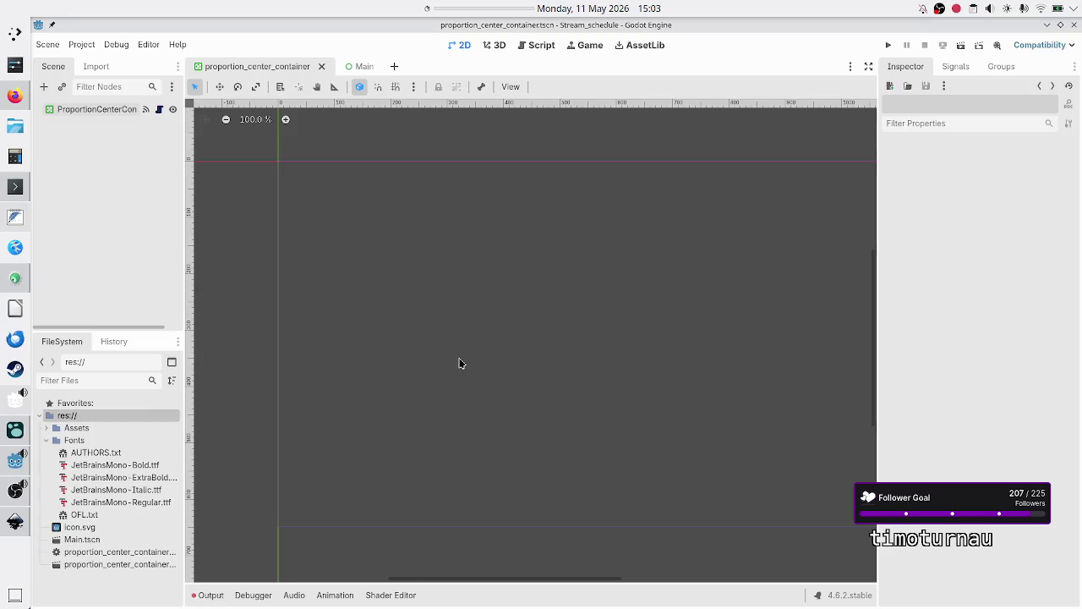
Remove the Assets and Fonts folders, leaving icon.svg, Main.tscn and proportion_center_container files
left_click(75, 440)
right_click(74, 441)
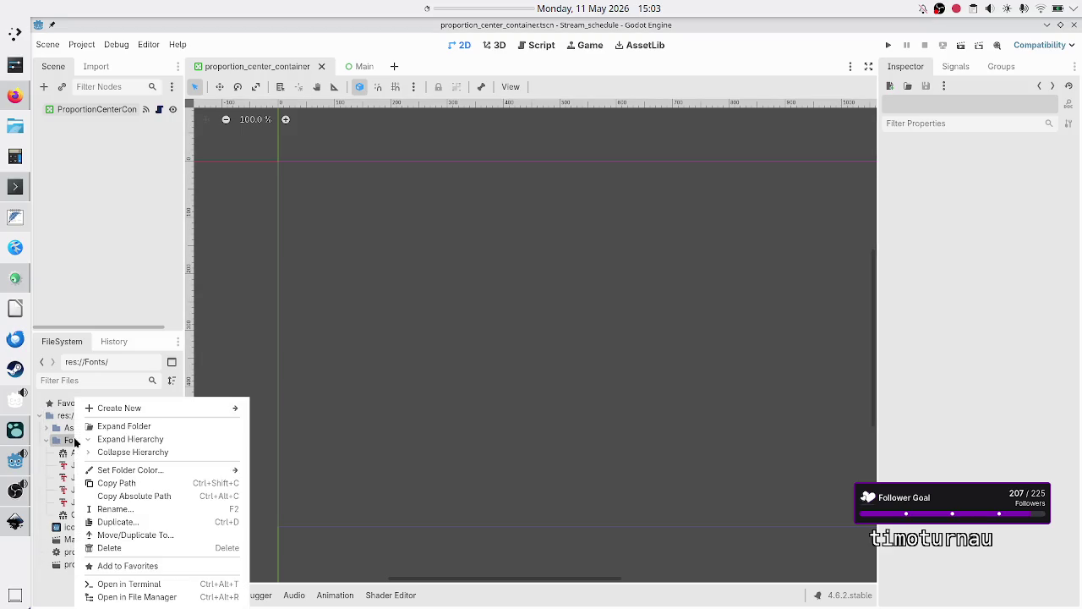
left_click(55, 442)
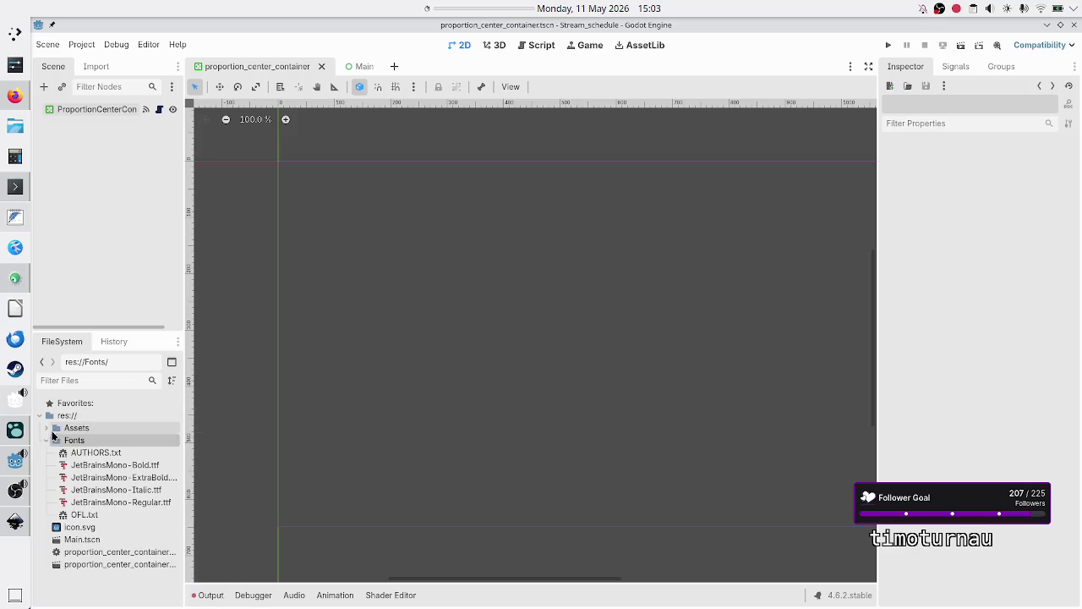
left_click(49, 429)
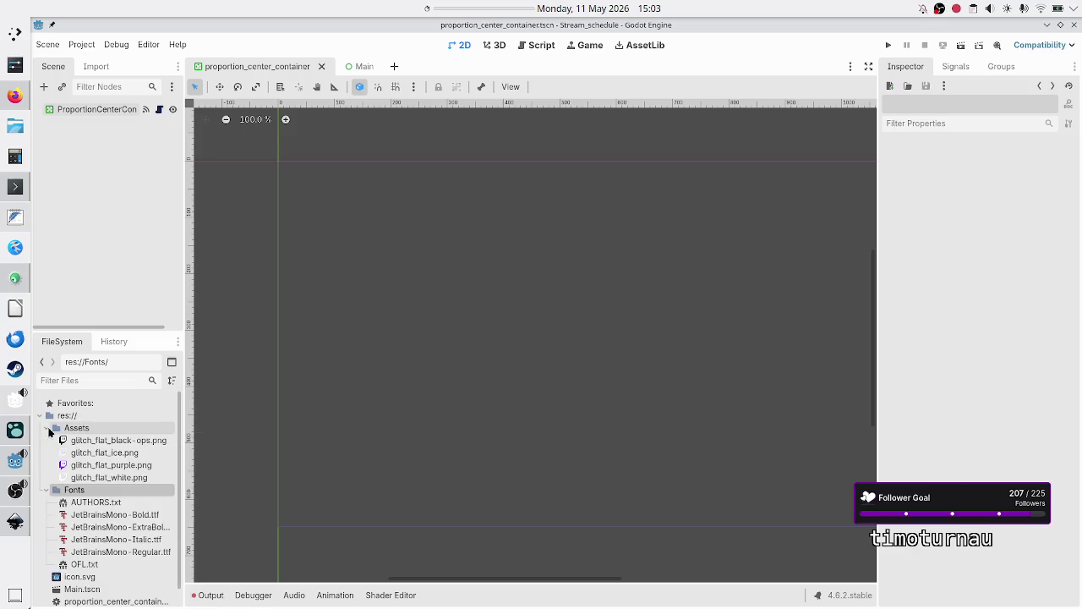
left_click(47, 429)
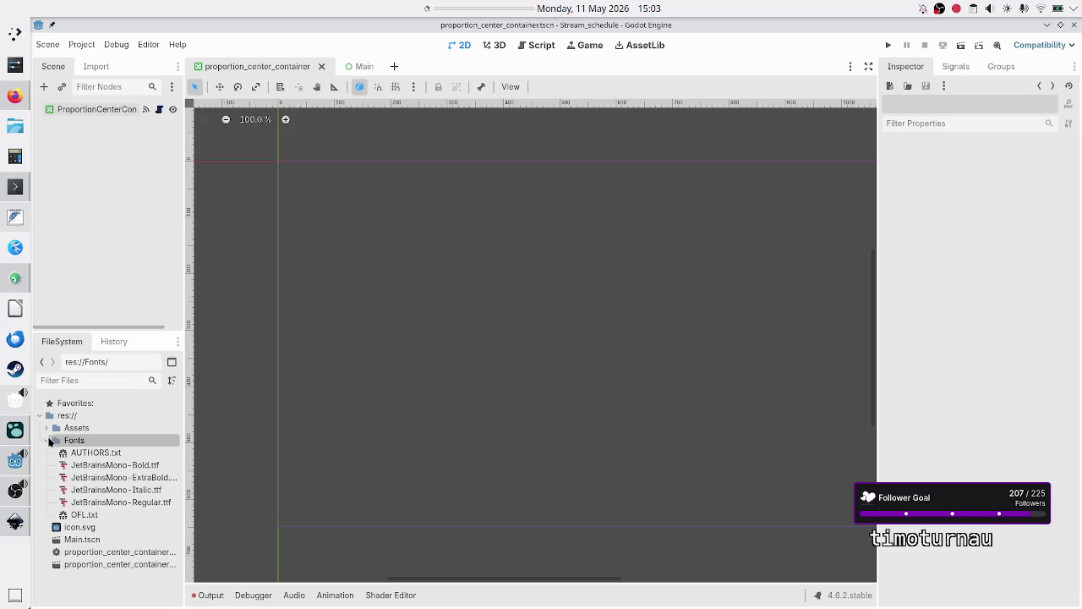
left_click(47, 440)
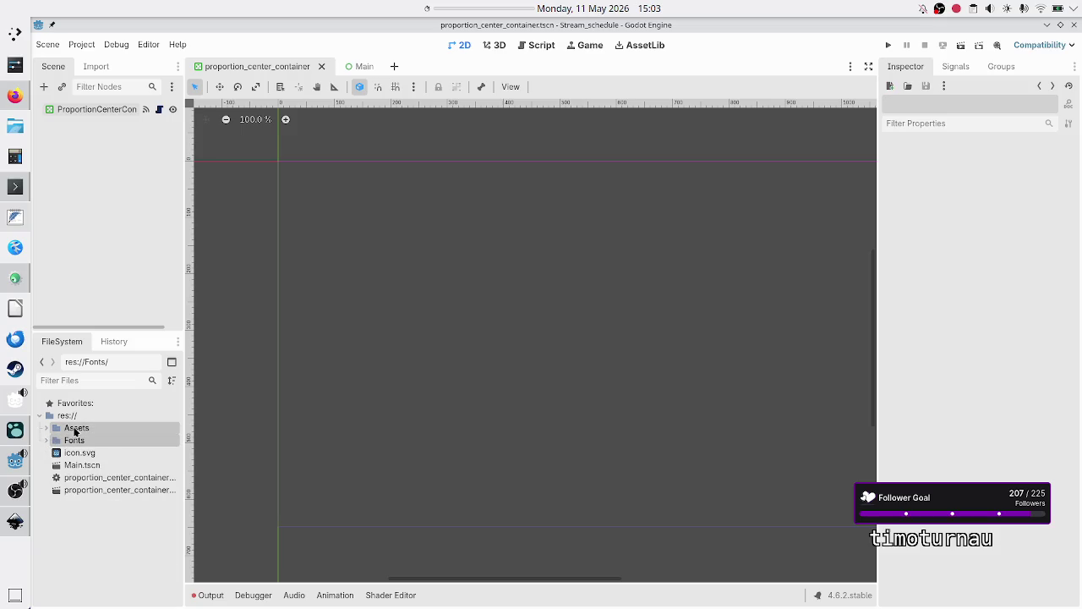
right_click(74, 431)
left_click(107, 482)
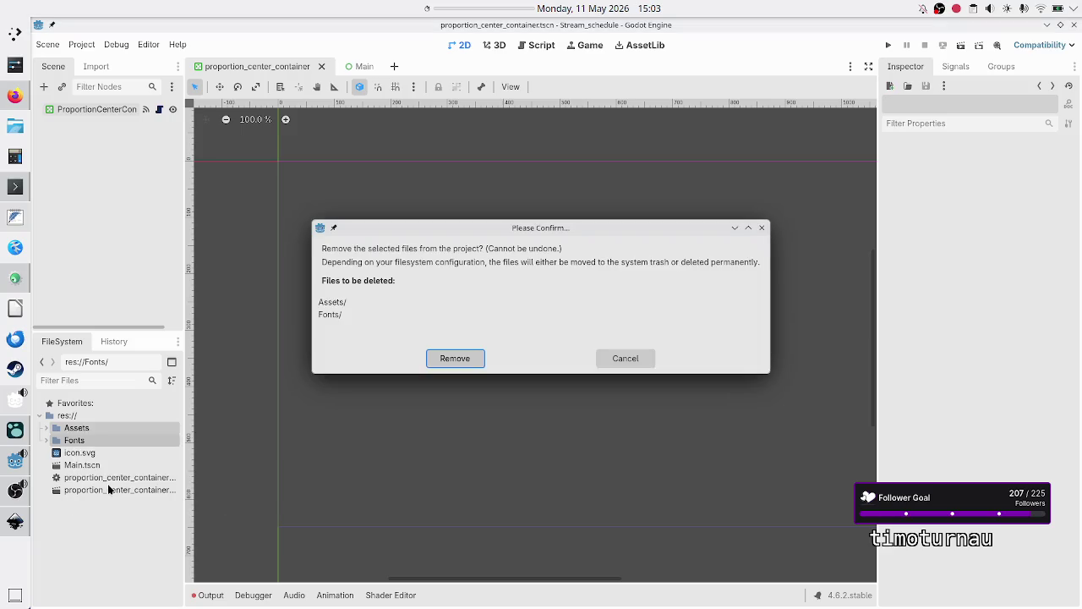
left_click(454, 358)
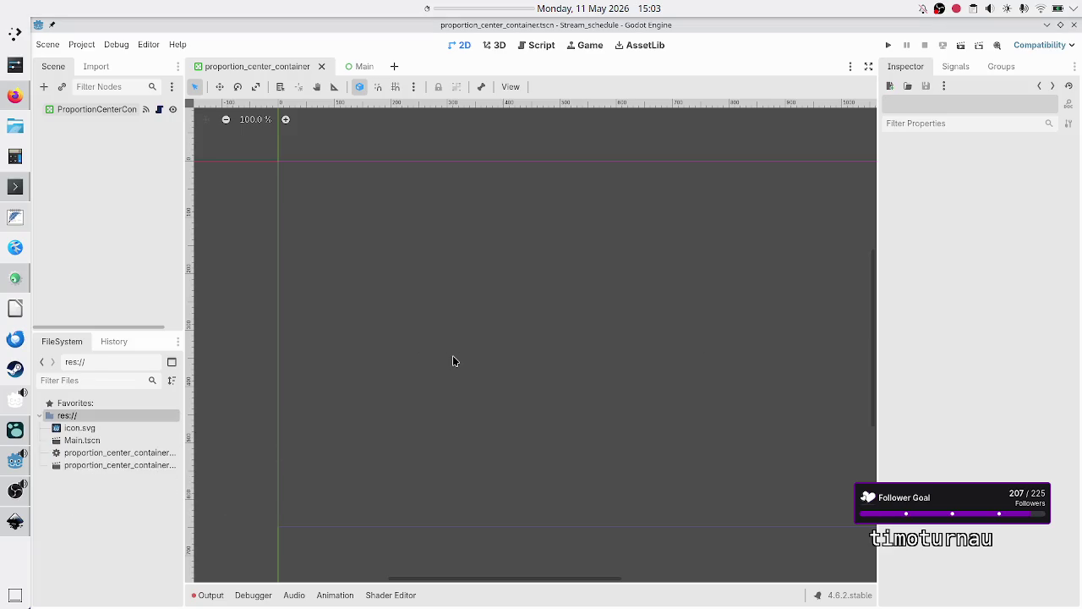
left_click(103, 428)
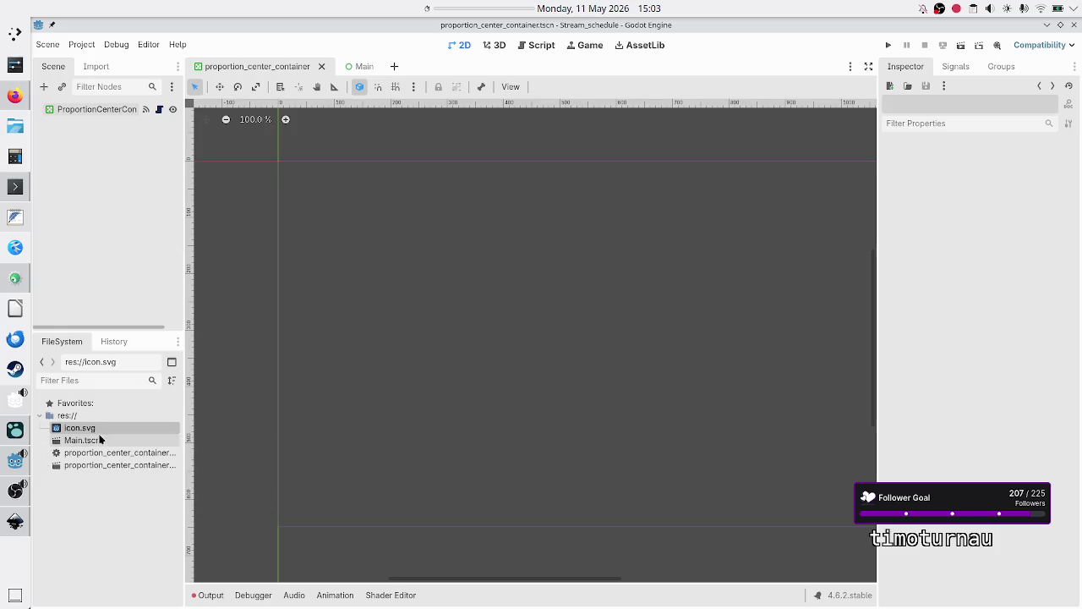
Close the Main and proportion_center_container scene tabs so no scene is open
left_click(97, 442)
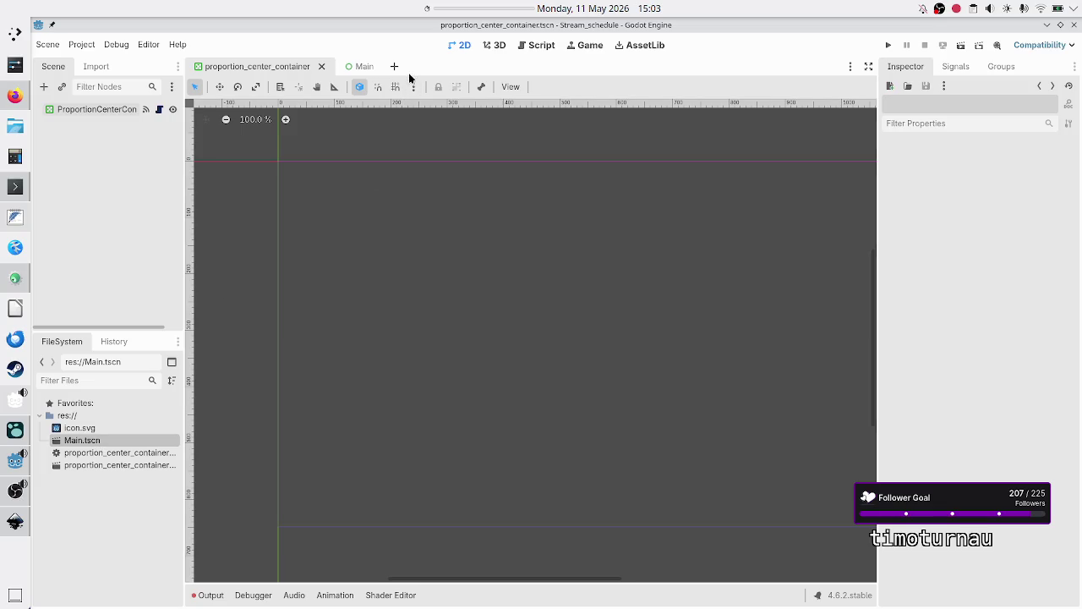
left_click(359, 68)
left_click(370, 66)
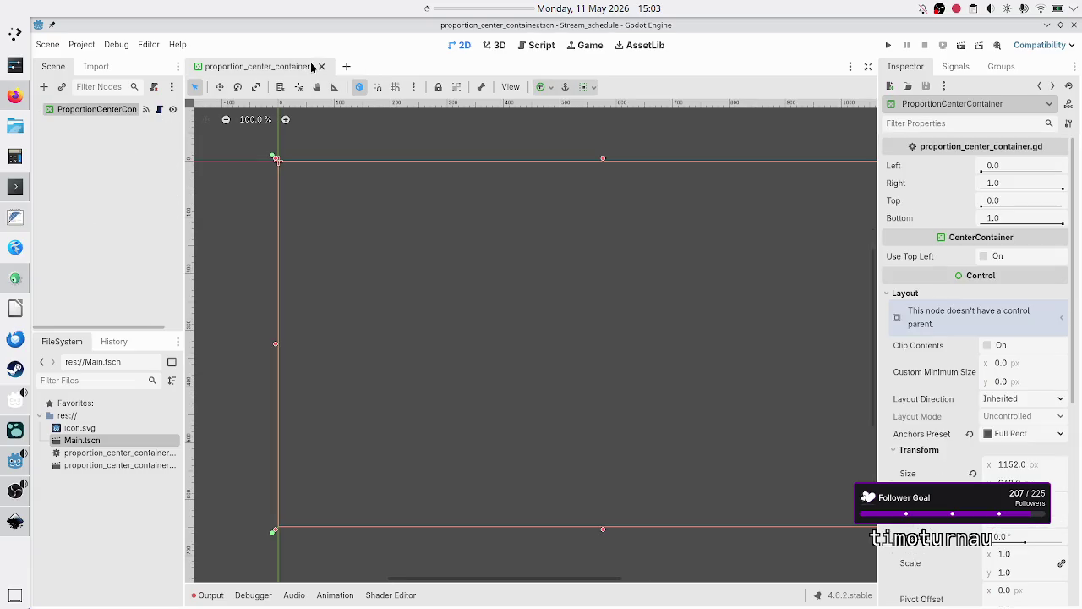
left_click(322, 66)
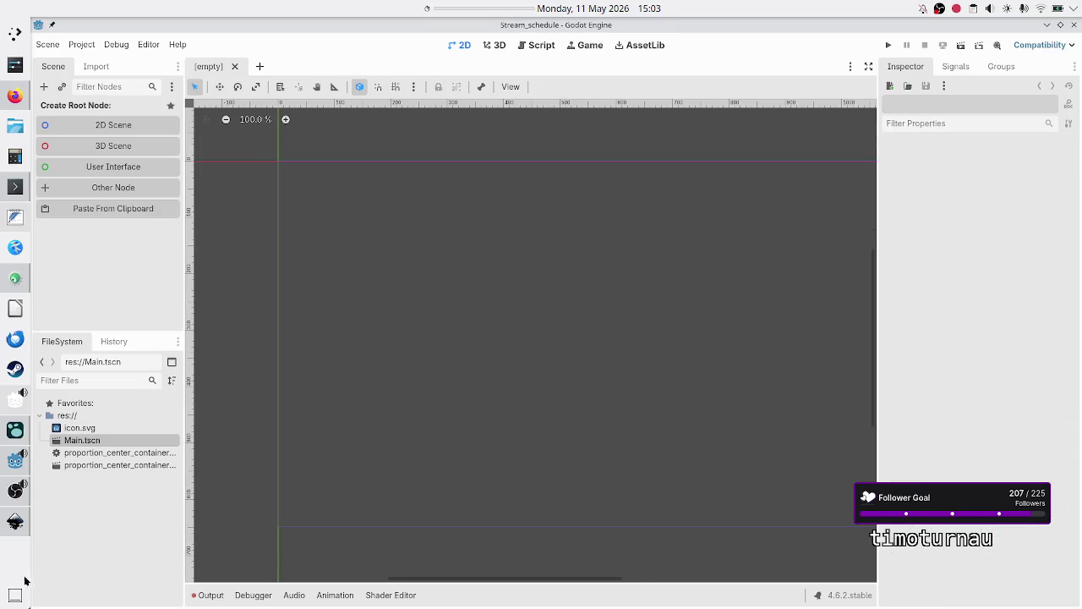
Widen the FileSystem dock so the full file names are readable
left_click(105, 454)
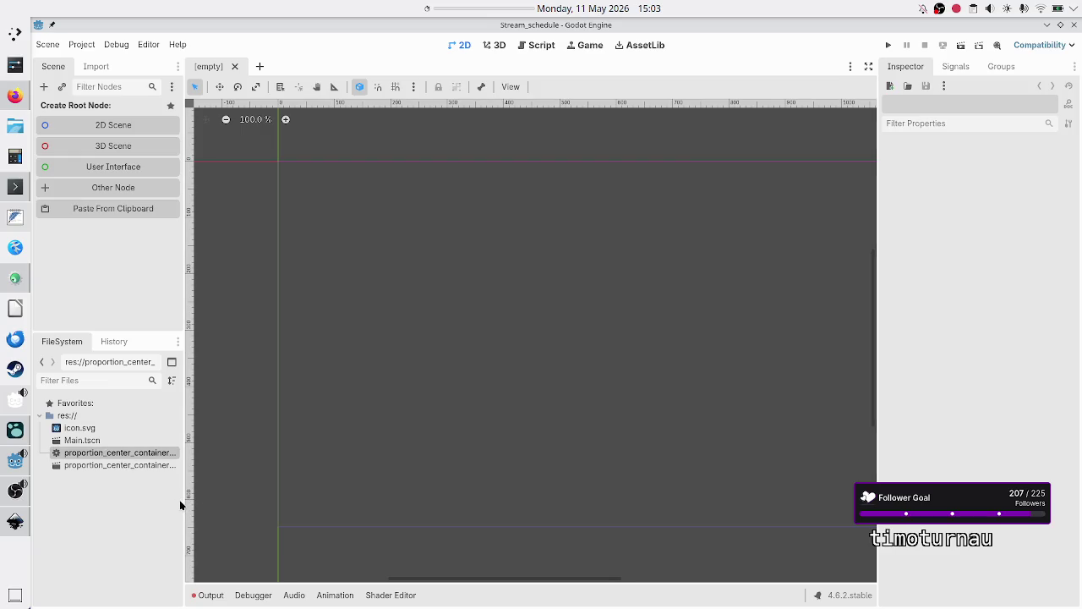
left_click_drag(182, 504, 220, 504)
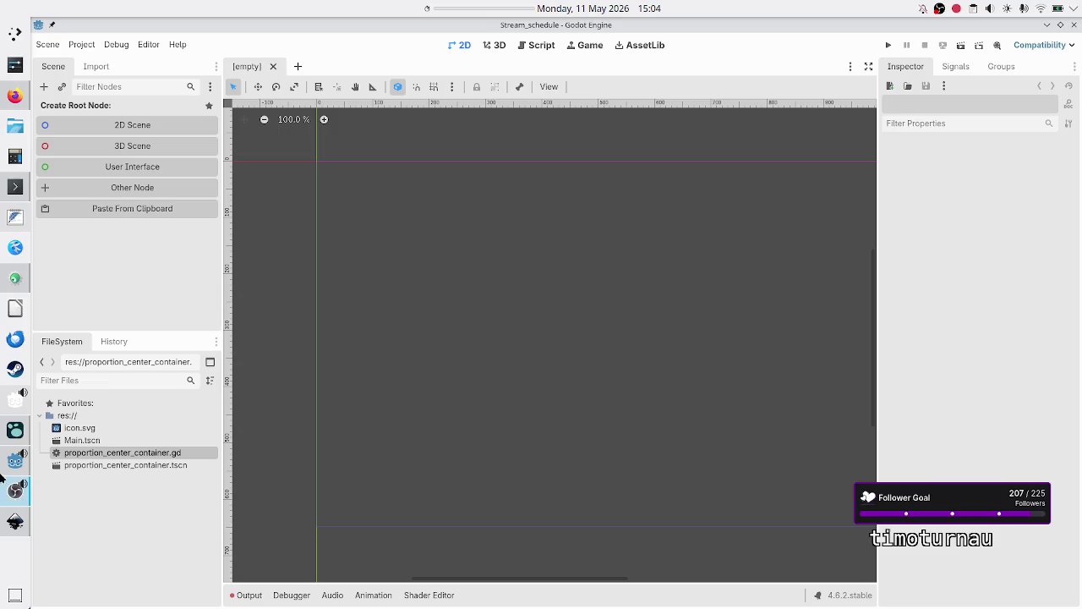
left_click(15, 490)
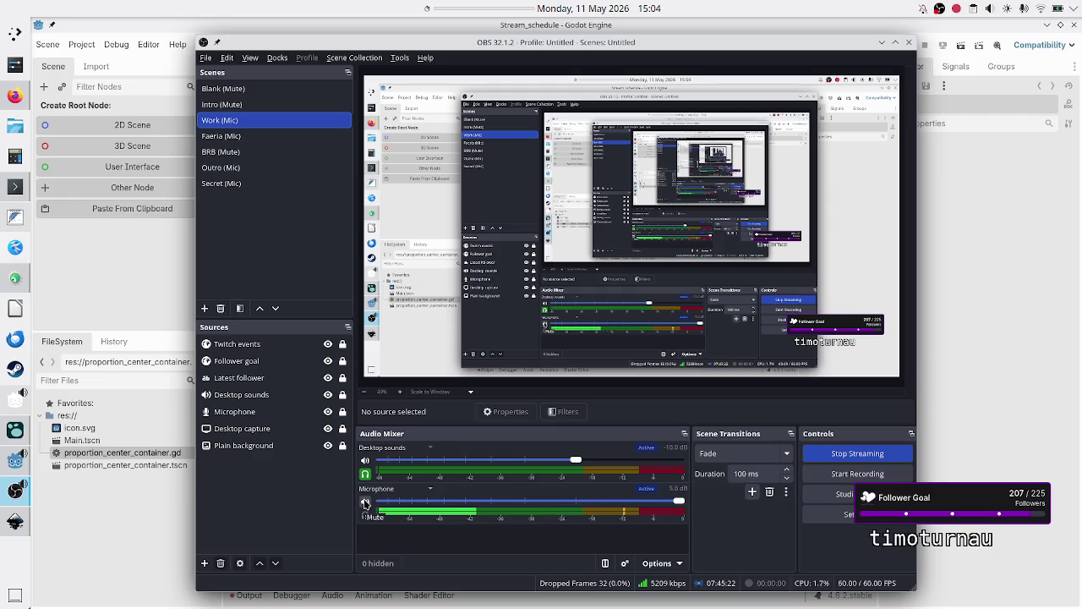
Mute the Microphone in OBS's Audio Mixer and go back to the Godot editor
left_click(365, 503)
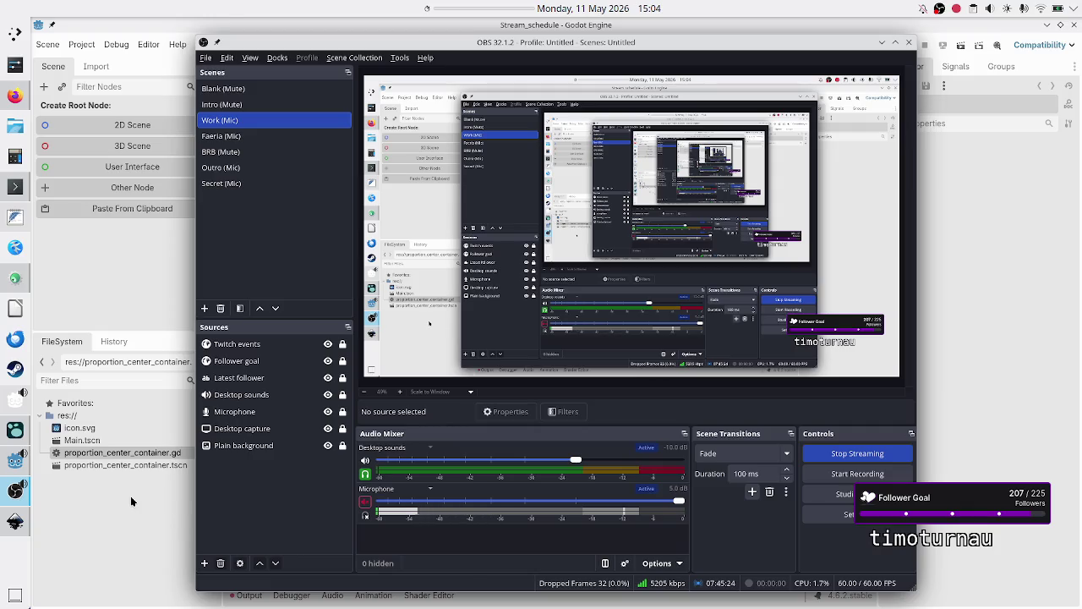
left_click(130, 496)
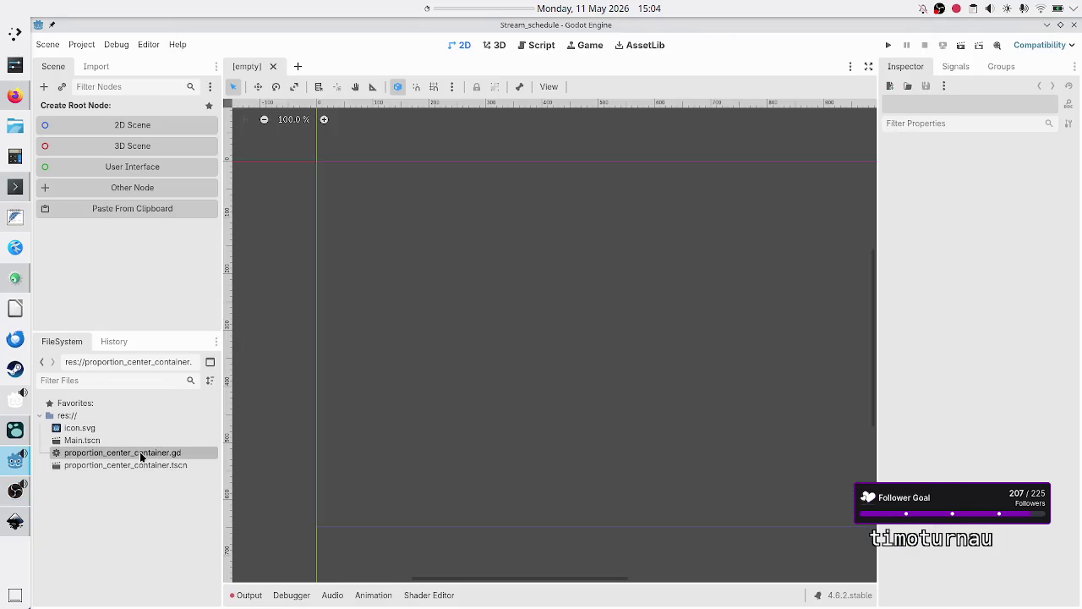
left_click(15, 490)
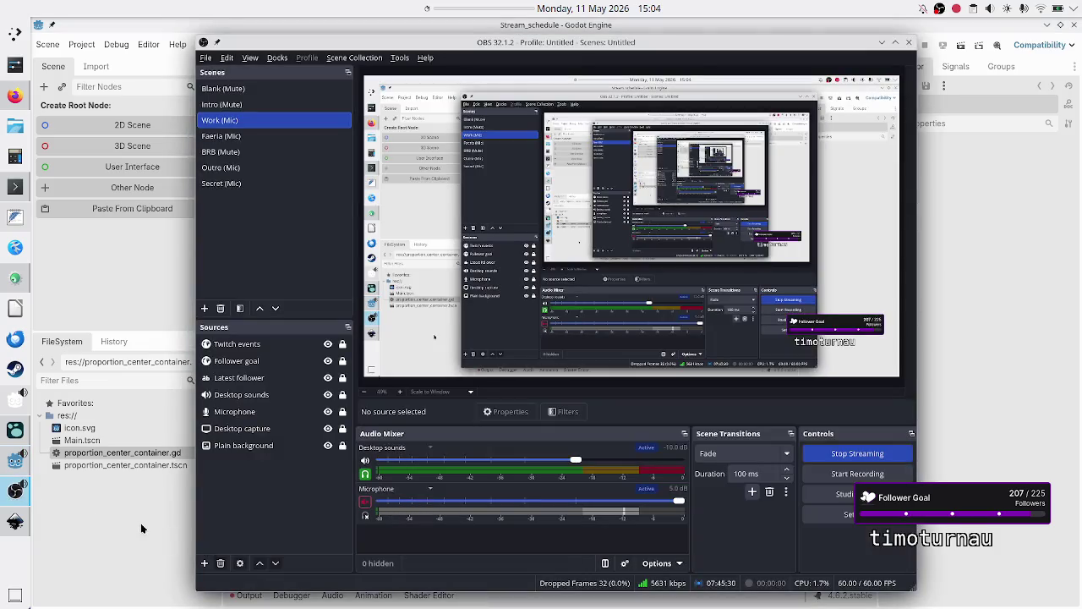
left_click(140, 522)
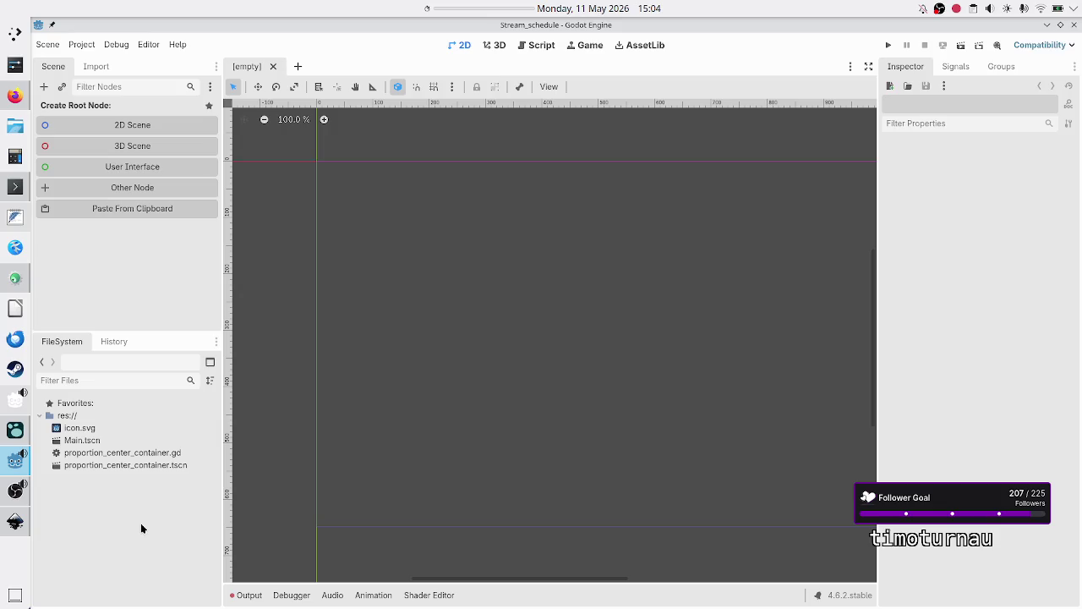
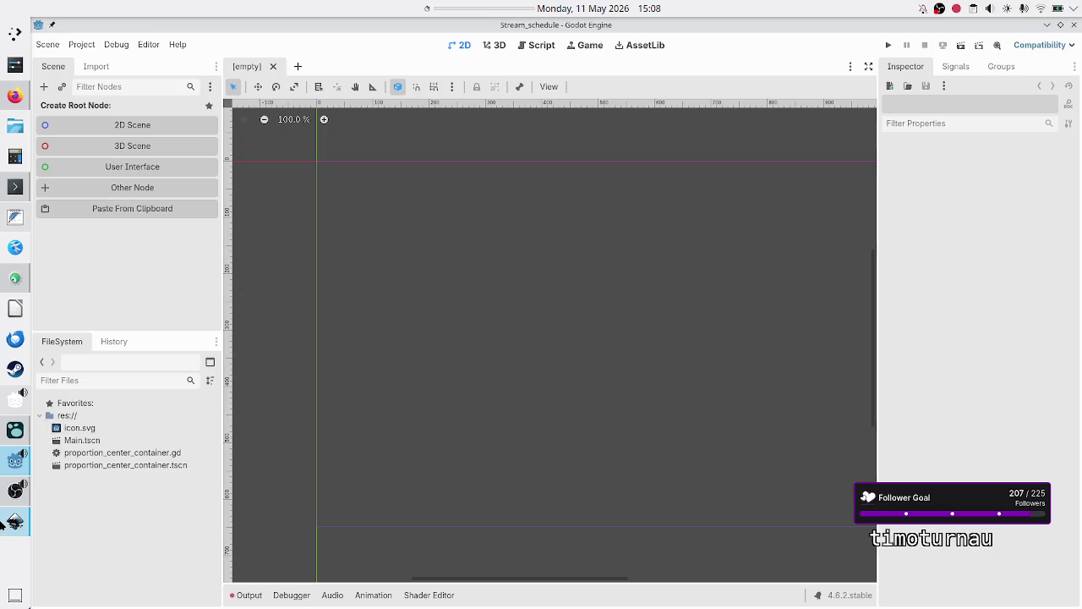
Bring OBS Studio forward, unmute its microphone in the Audio Mixer, and switch back to Godot
left_click(16, 489)
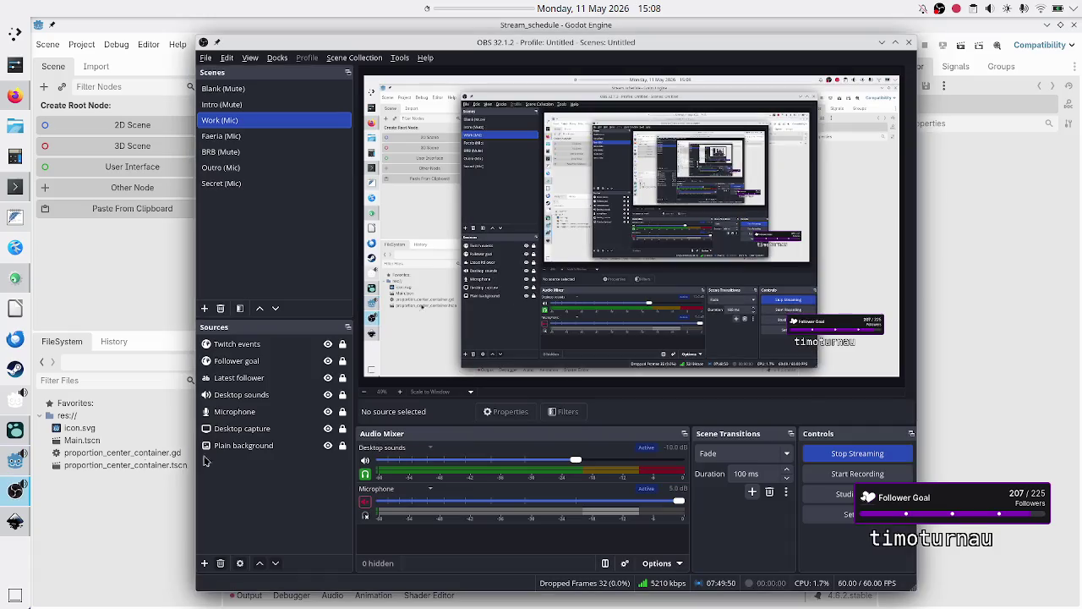
left_click(367, 502)
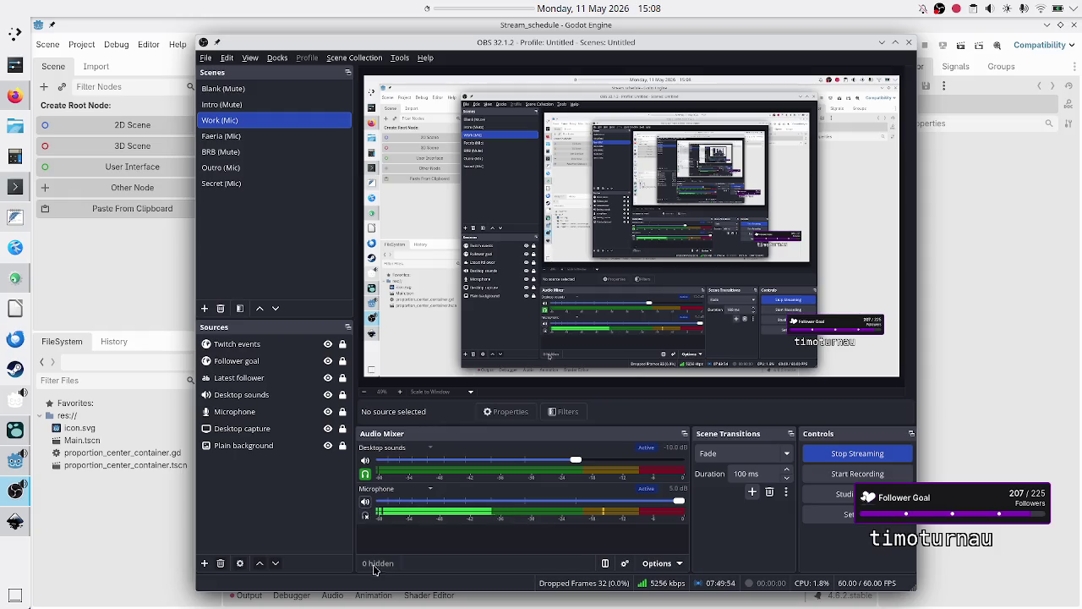
left_click(128, 508)
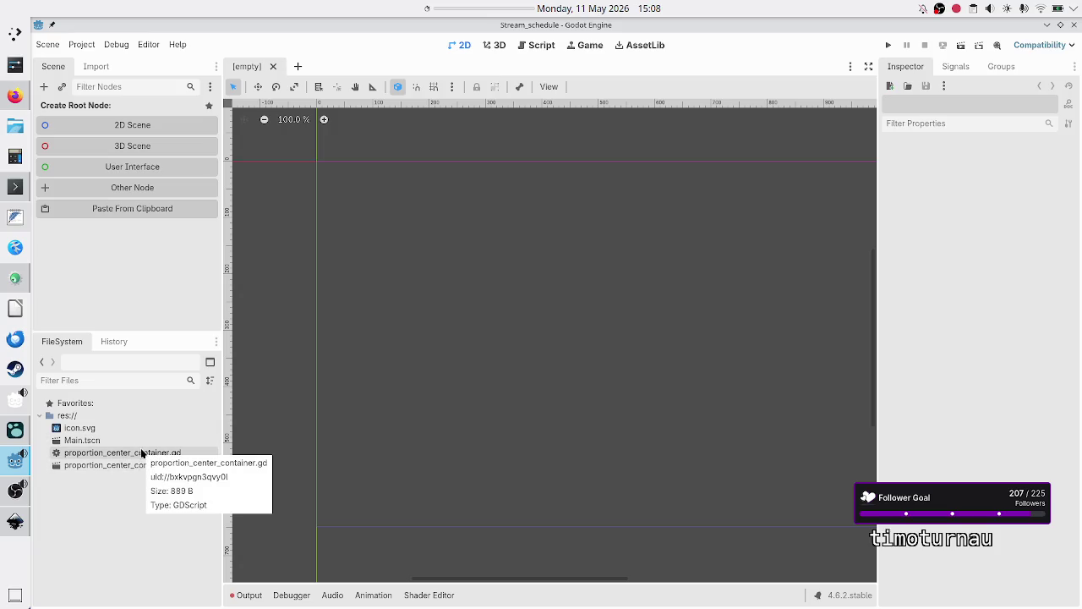
Select proportion_center_container.gd in the FileSystem dock and open Main.tscn in a new scene tab
left_click(142, 454)
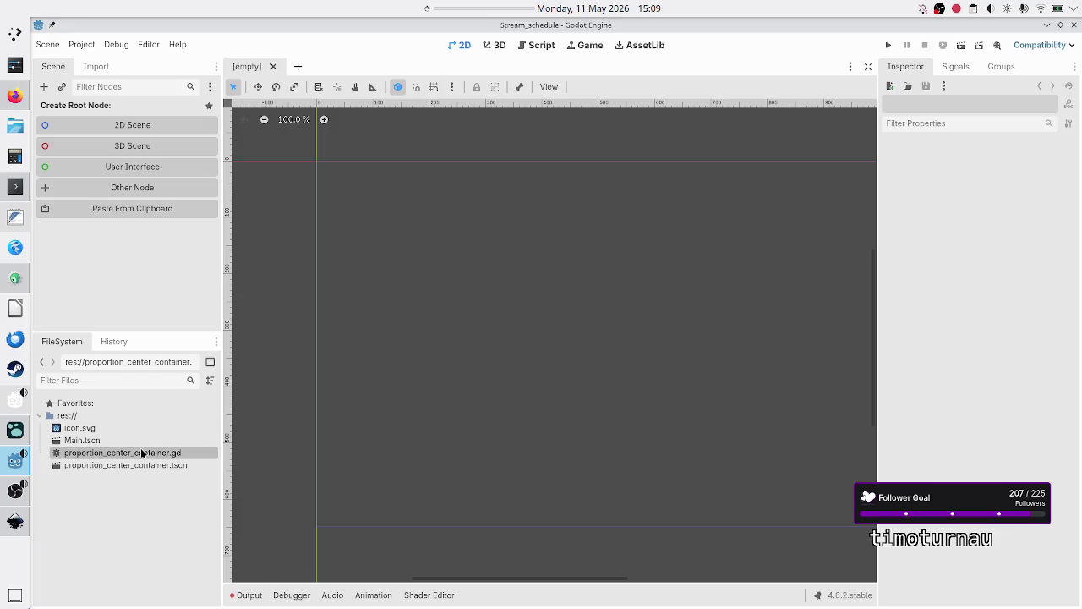
double_click(120, 439)
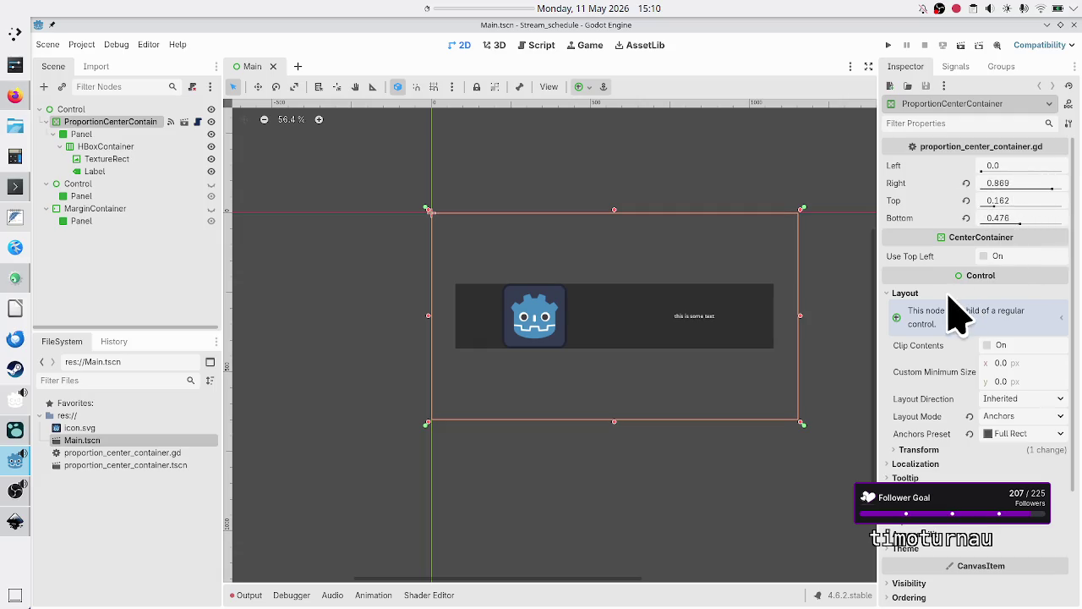
Bring OBS Studio forward, unmute its microphone again, and return to the Godot window
left_click(14, 493)
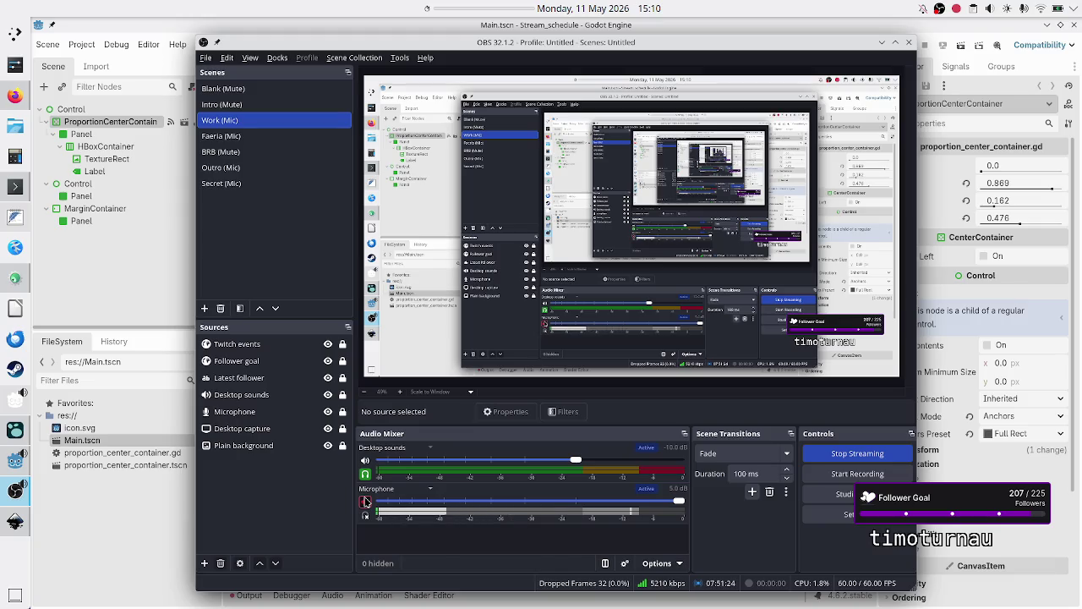
left_click(365, 502)
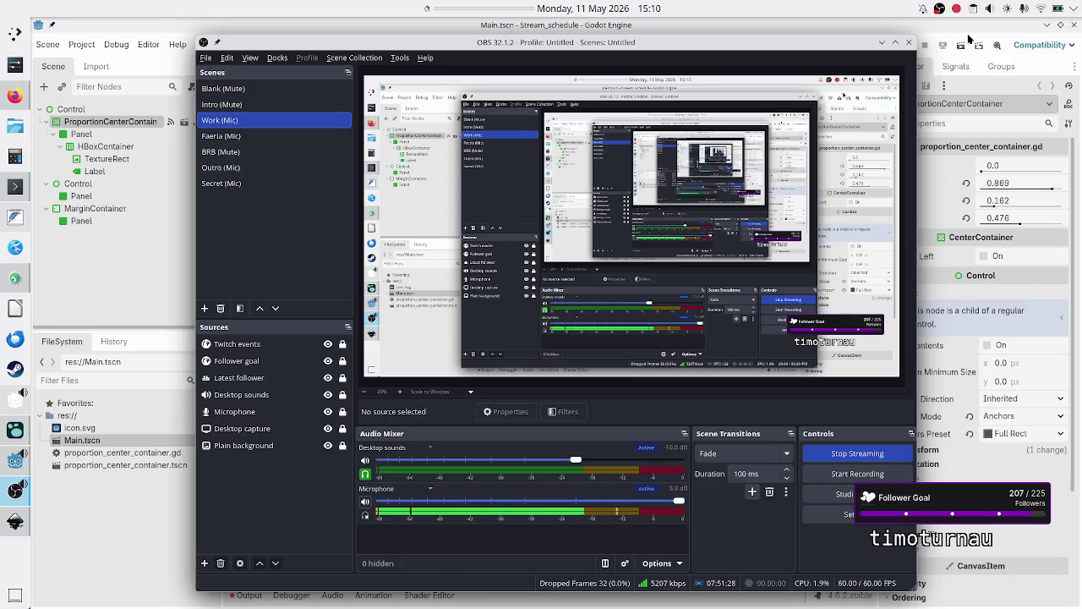
left_click(877, 26)
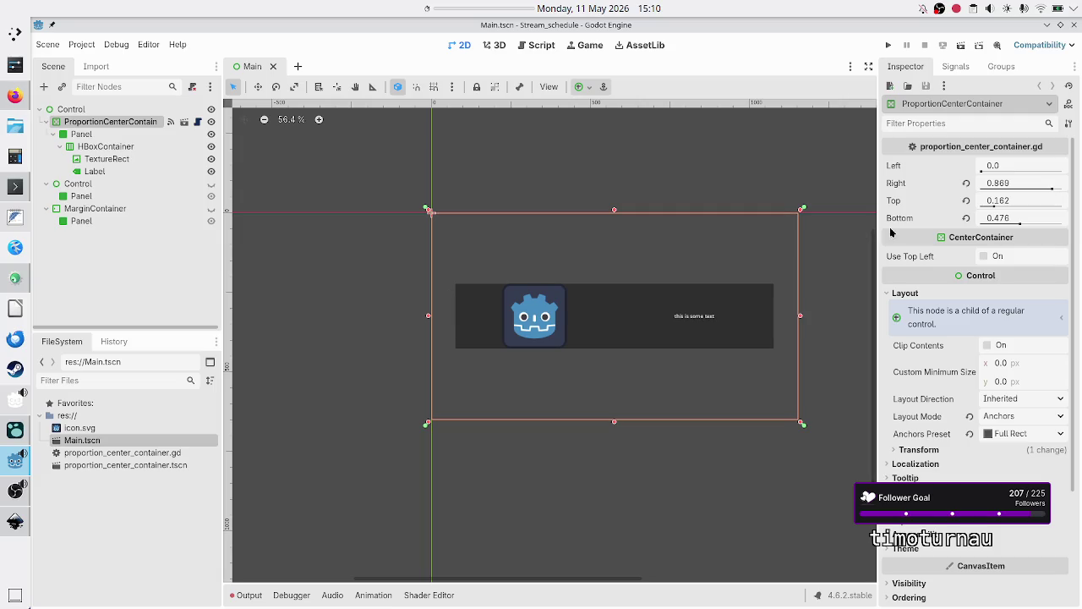
mouse_move(994, 166)
mouse_move(1035, 201)
left_click(535, 46)
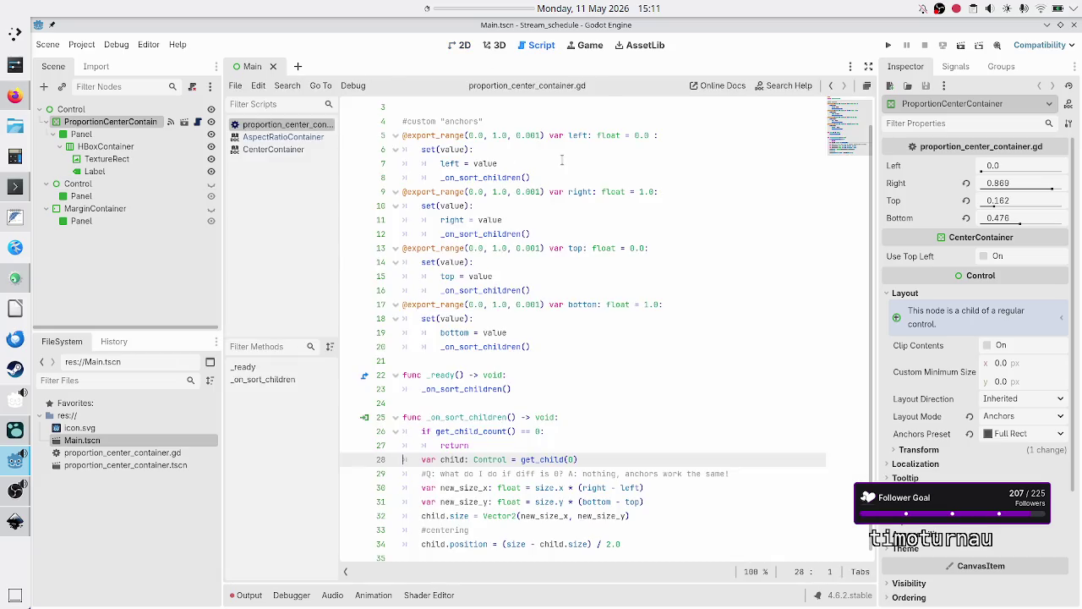
Revert the container's Right, Top and Bottom values to their defaults of 1.0, 0.0 and 1.0
left_click(594, 146)
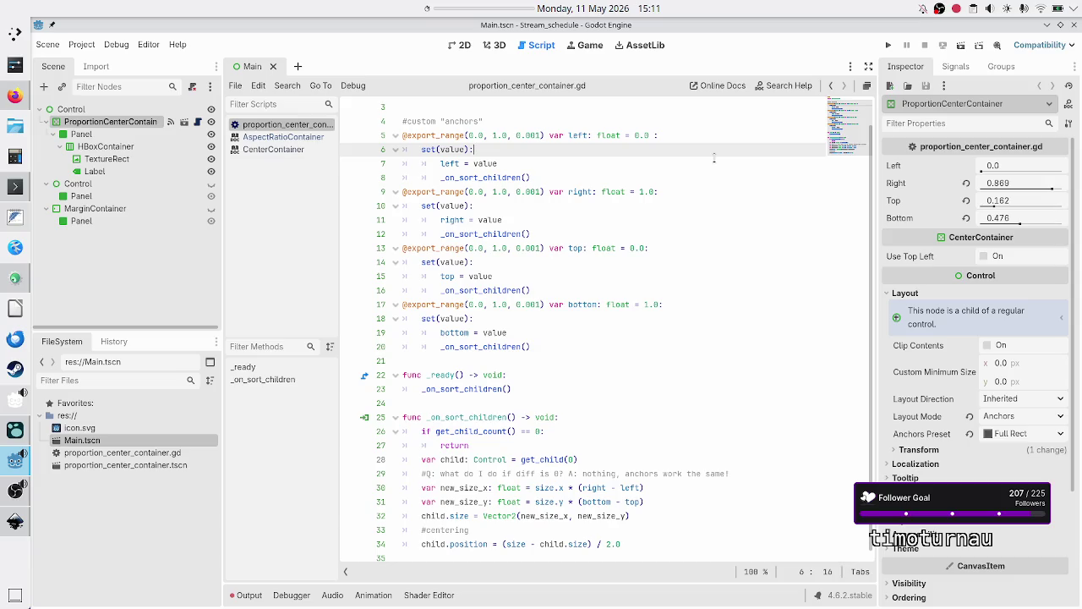
left_click(966, 182)
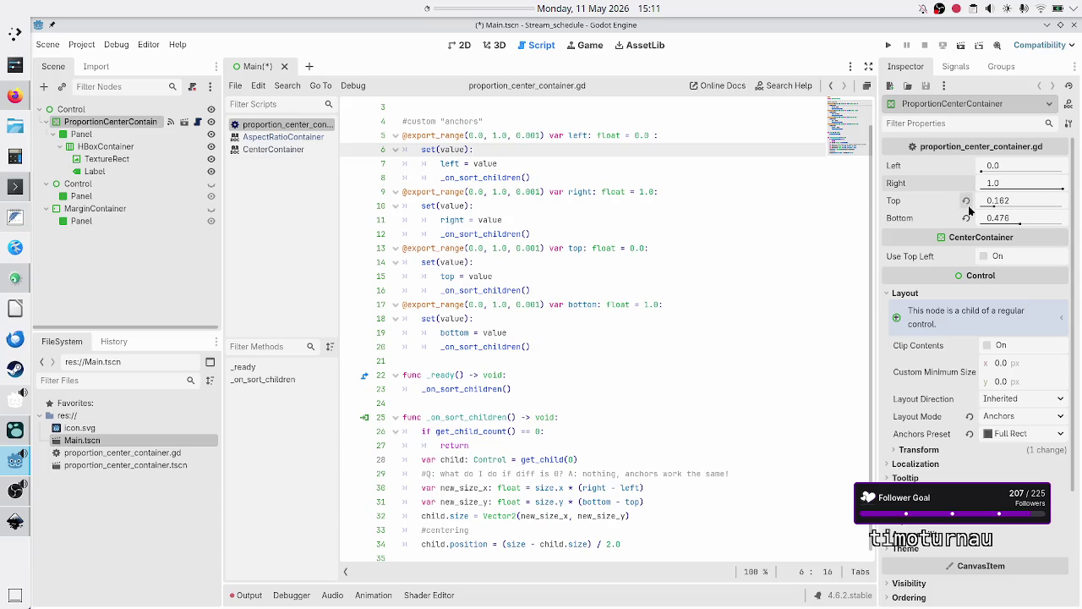
left_click(966, 200)
left_click(966, 219)
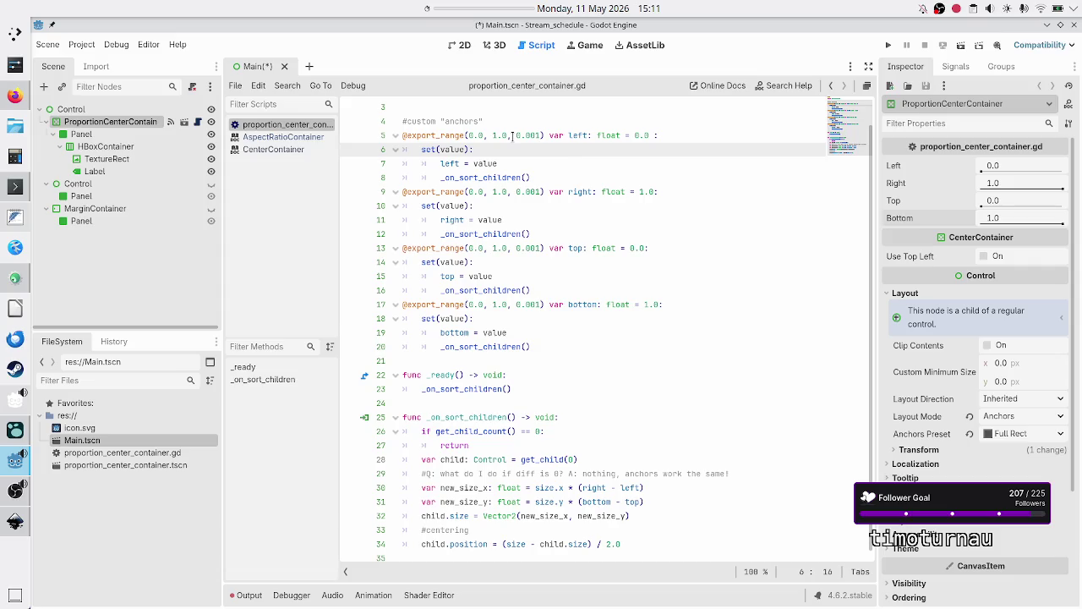
Rename the left property to width_scale in its export and setter
double_click(570, 135)
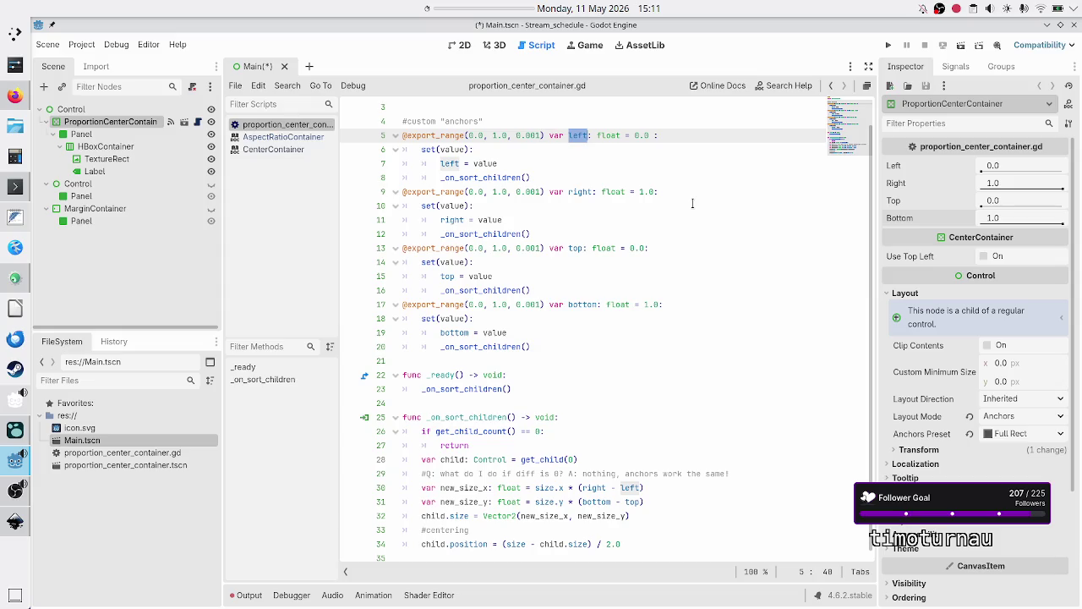
type("width")
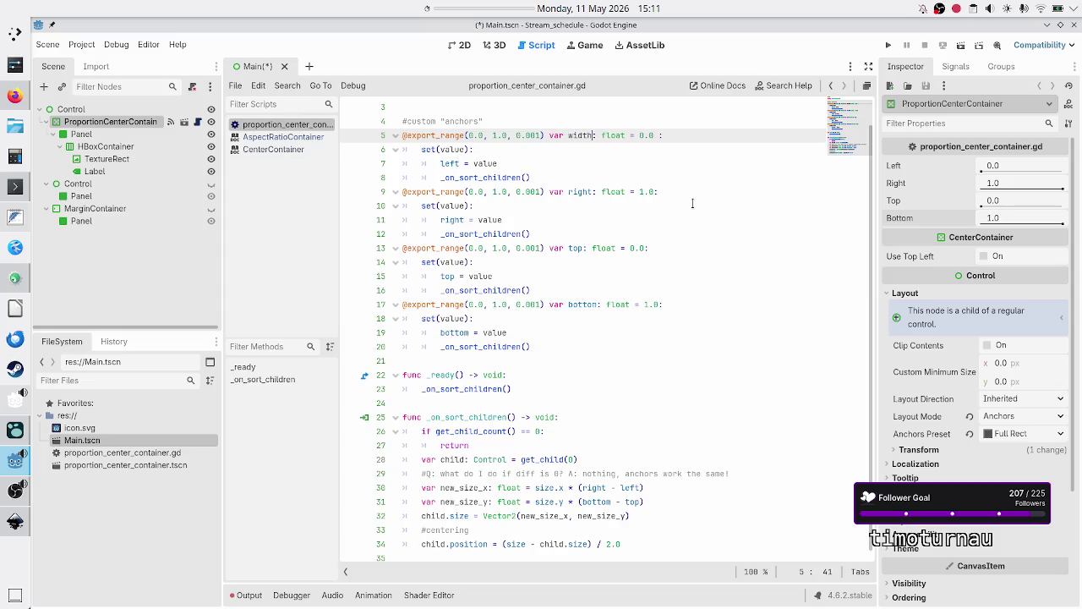
type("_")
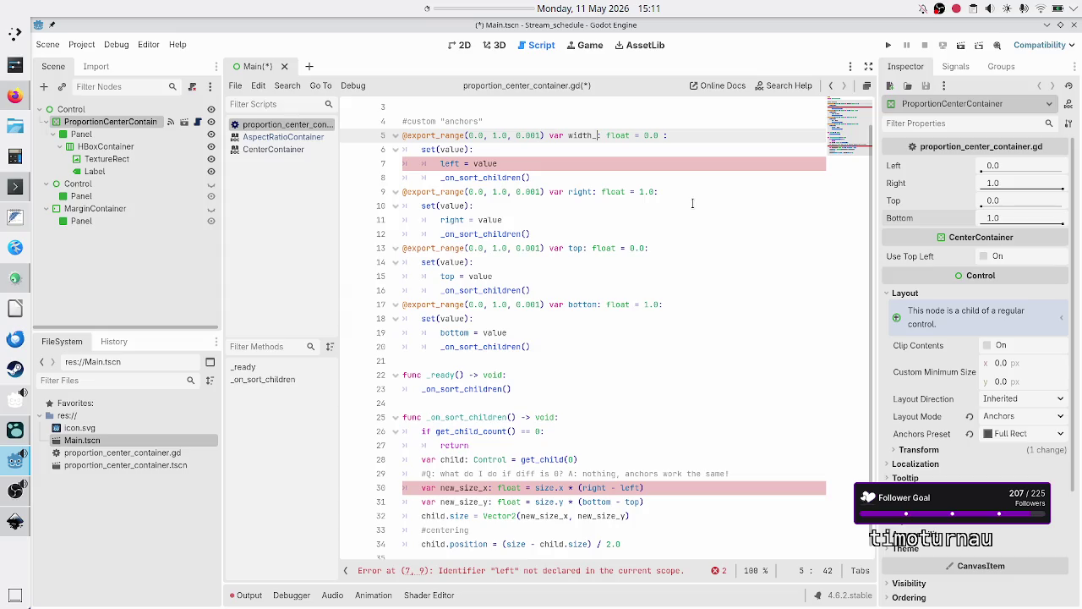
type("scale")
key("Down")
key("Down")
key("Down")
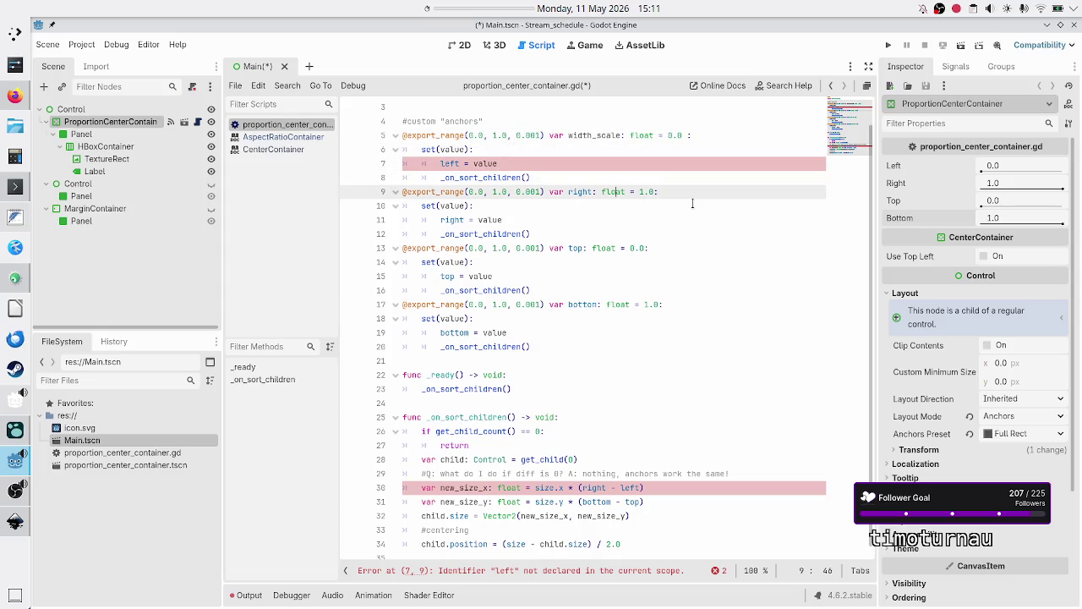
key("Up")
key("Up")
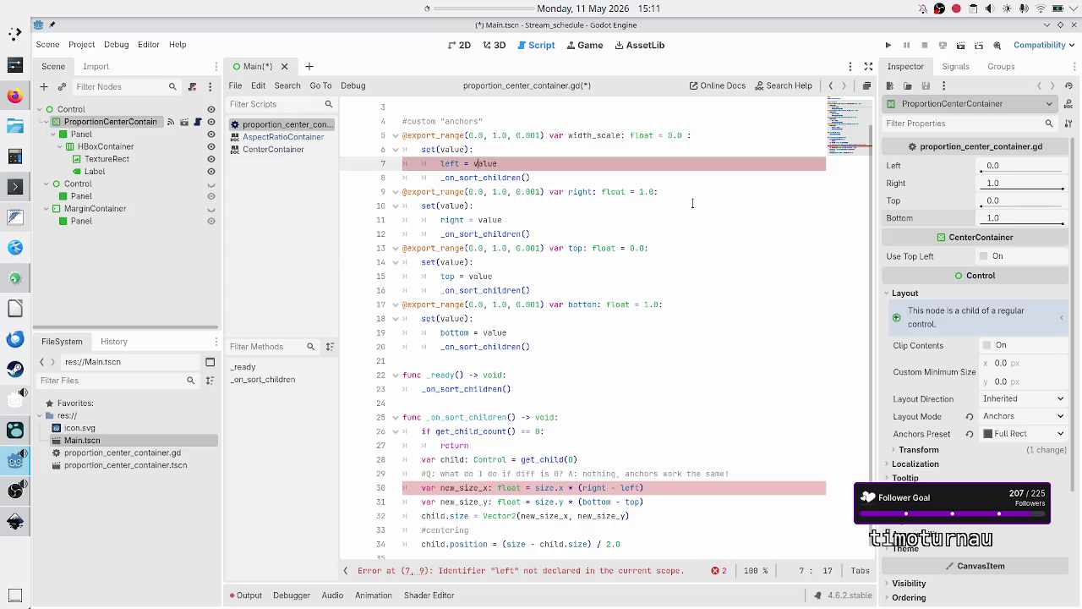
key("BackSpace")
key("BackSpace")
key("BackSpace")
type("width")
type("_")
key("Return")
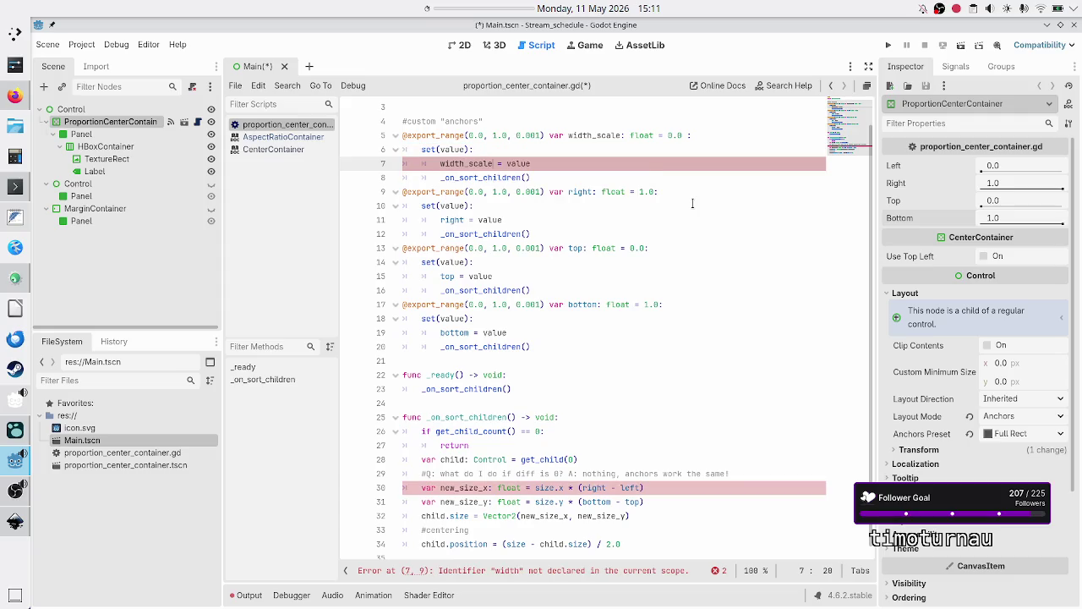
key("Down")
key("Down")
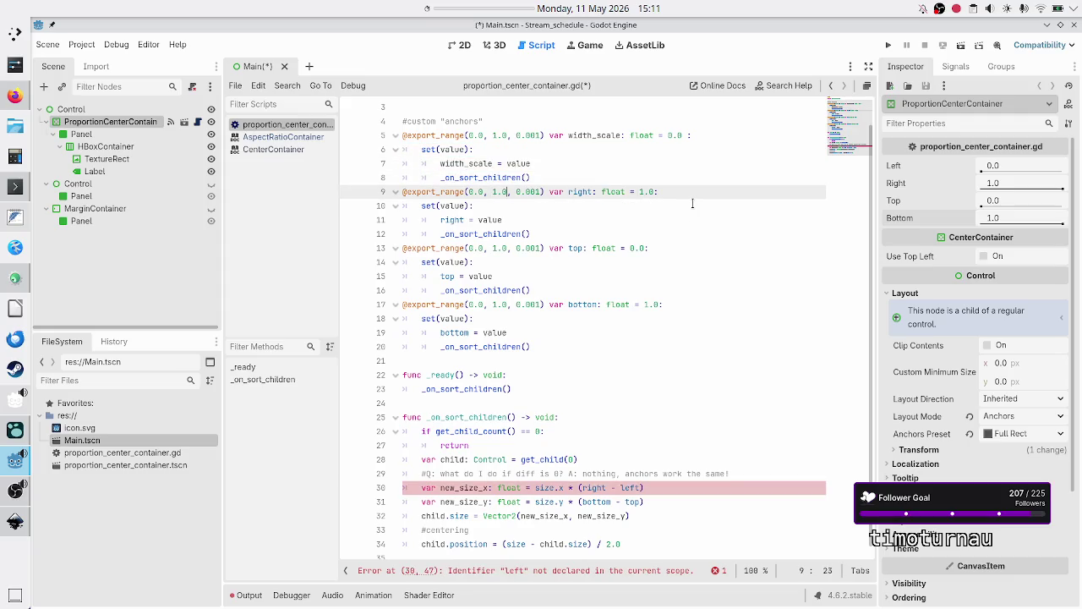
Rename the right property to height_scale in its export and setter, then select the old top property
key("ctrl+Right")
key("BackSpace")
key("BackSpace")
key("BackSpace")
type("height")
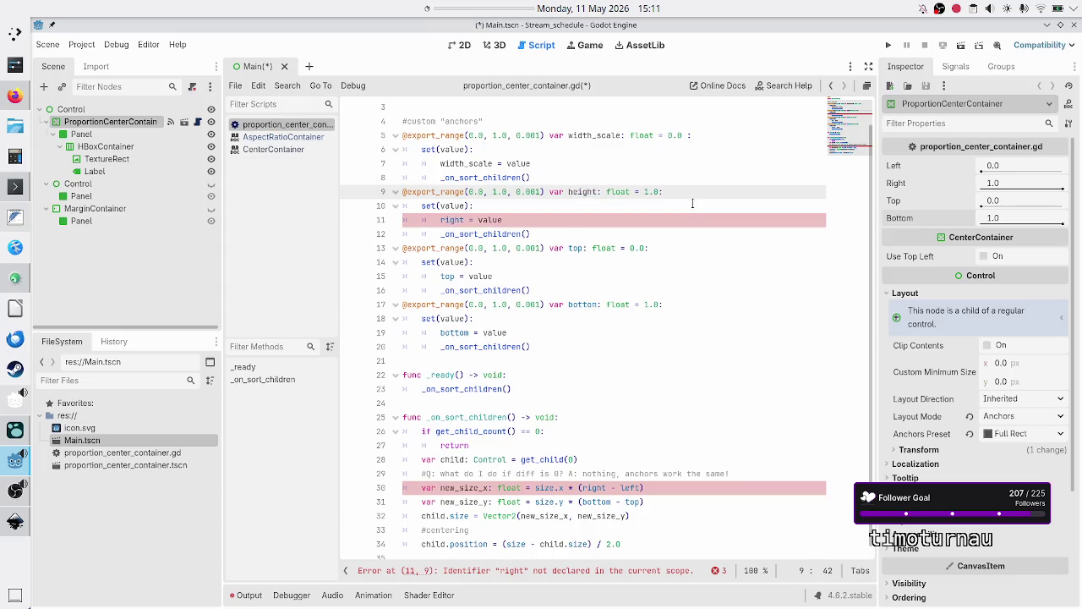
type("_scale")
key("Down")
key("Down")
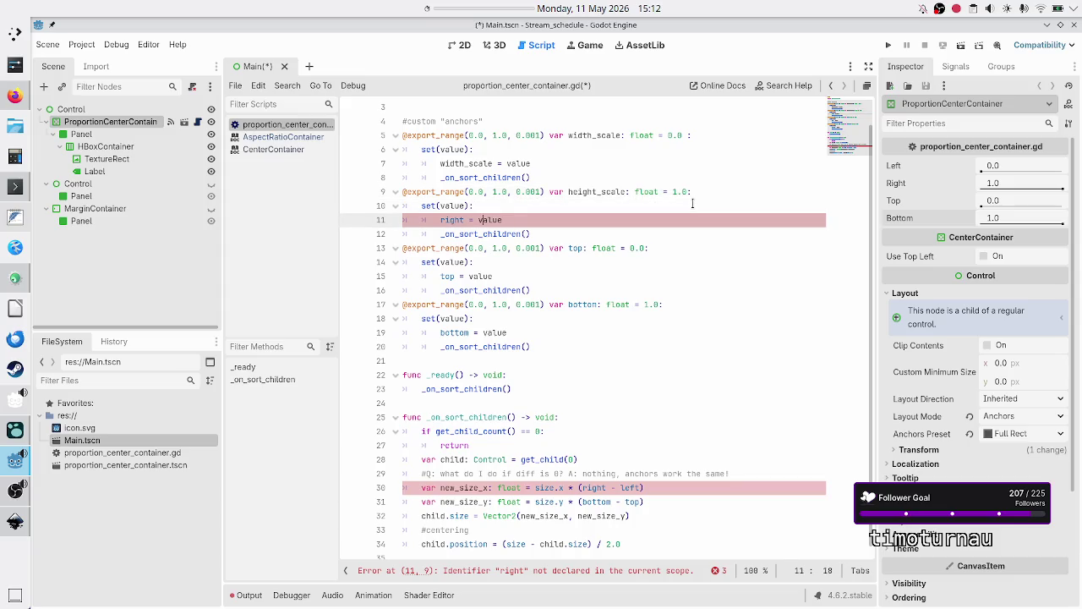
key("BackSpace")
key("BackSpace")
key("BackSpace")
type("heig")
type("ht_")
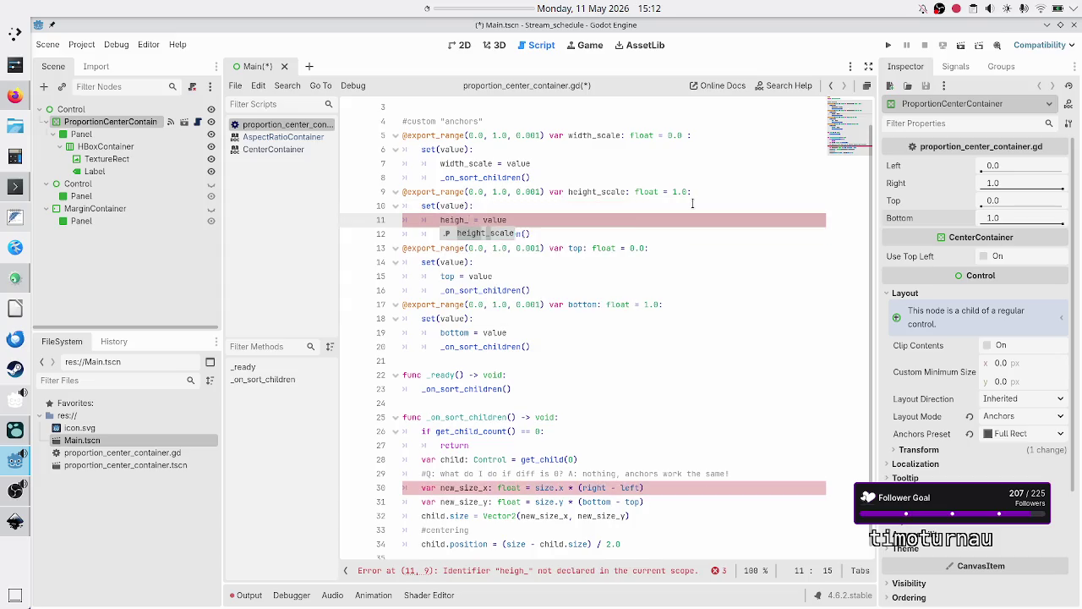
key("BackSpace")
type("t_sca")
key("Return")
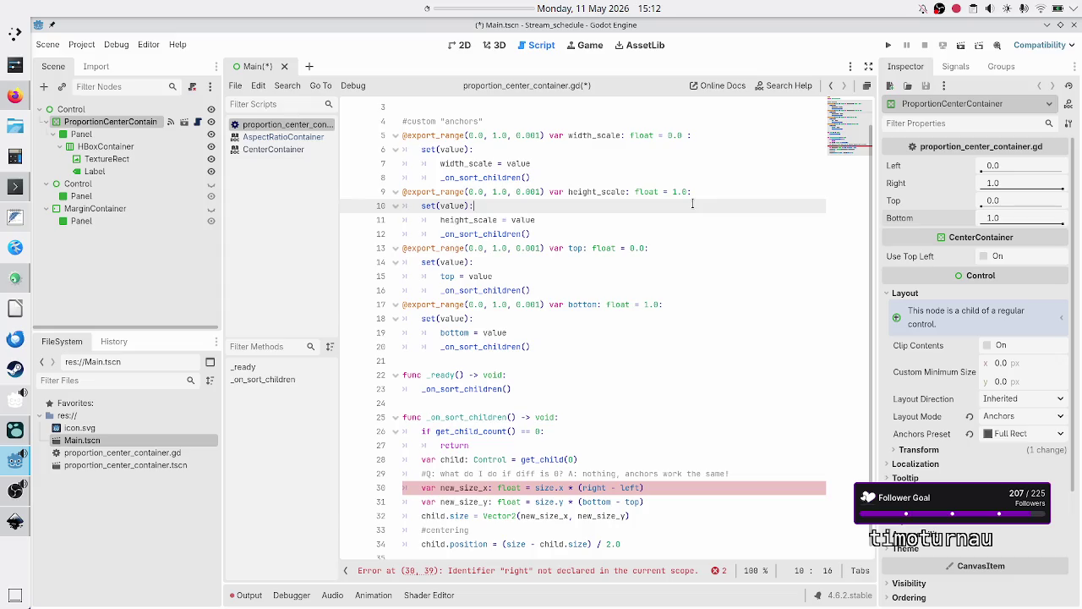
key("Down")
key("Down")
key("Home")
key("shift+Down")
key("shift+Down")
key("shift+Down")
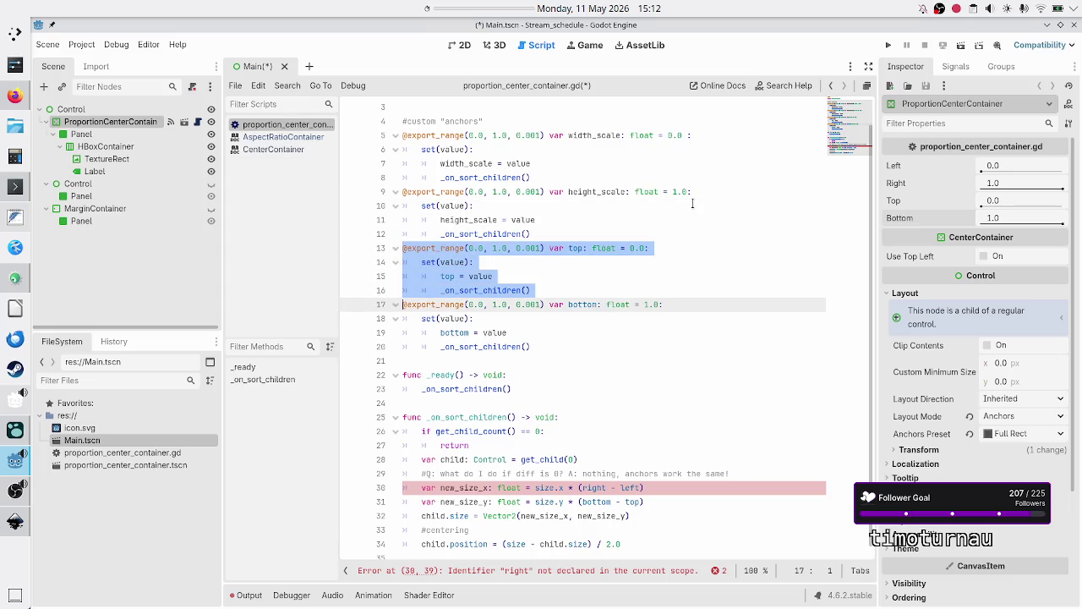
Delete the old top and bottom properties, leaving a blank line after the height_scale setter
key("shift+Down")
key("BackSpace")
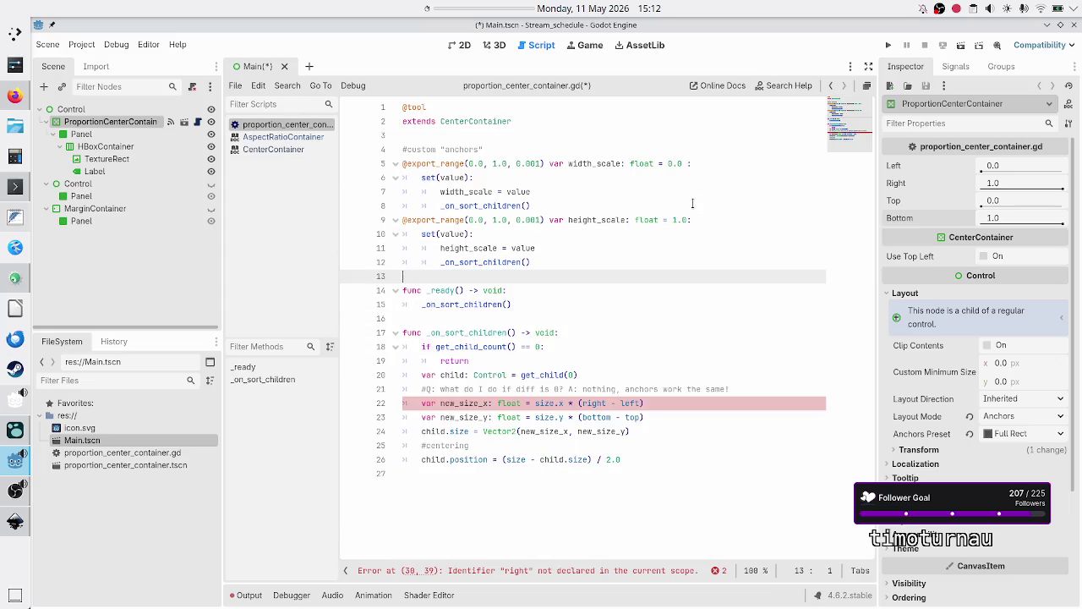
key("BackSpace")
key("Return")
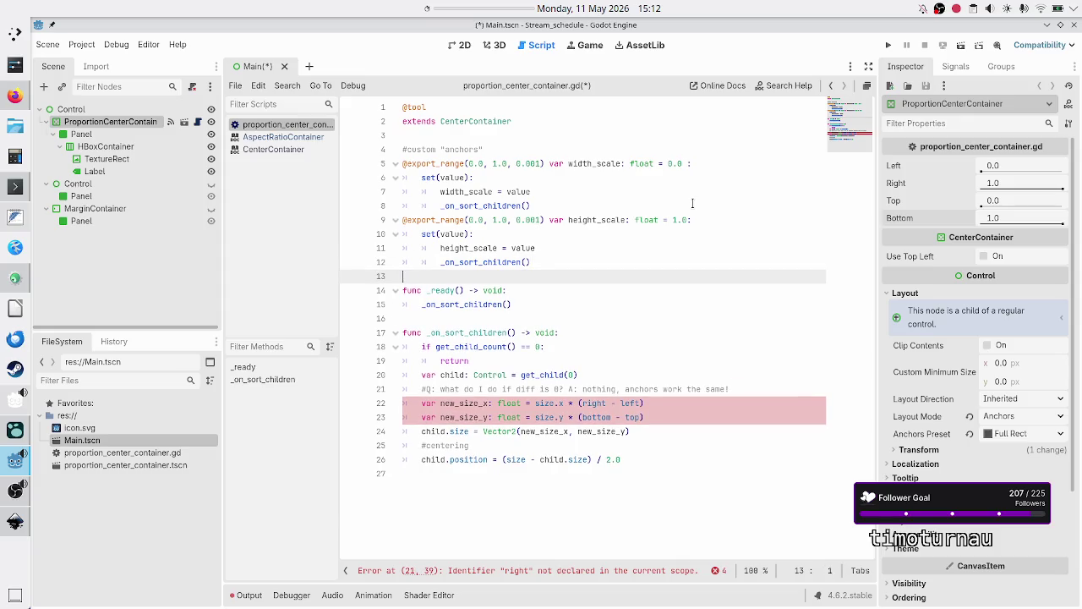
Replace the (right - left) and (bottom - top) factors with width_scale and height_scale
key("Down")
key("Down")
key("Down")
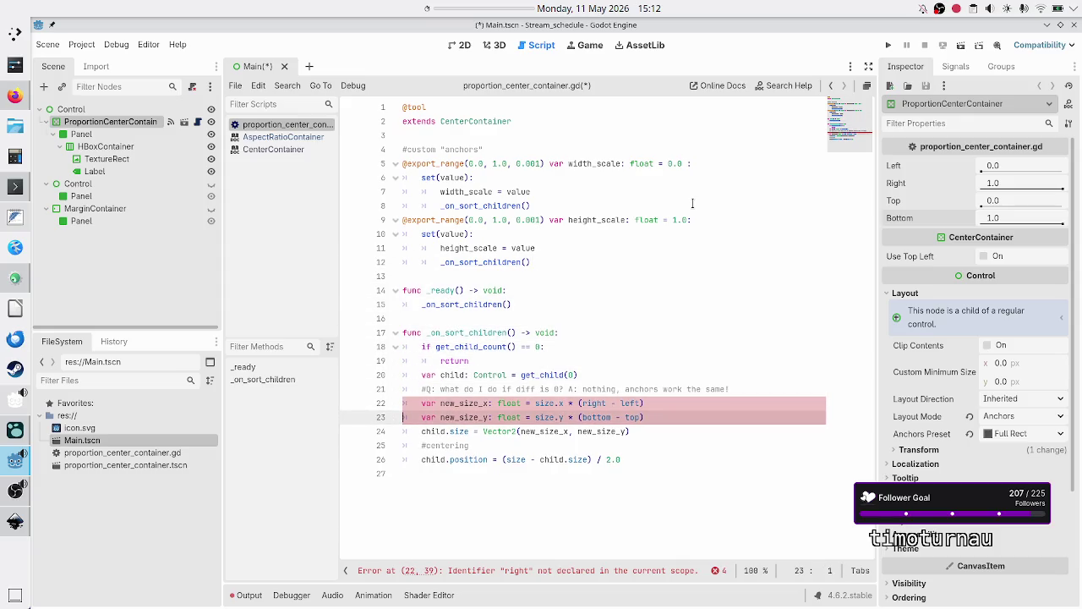
key("End")
key("Up")
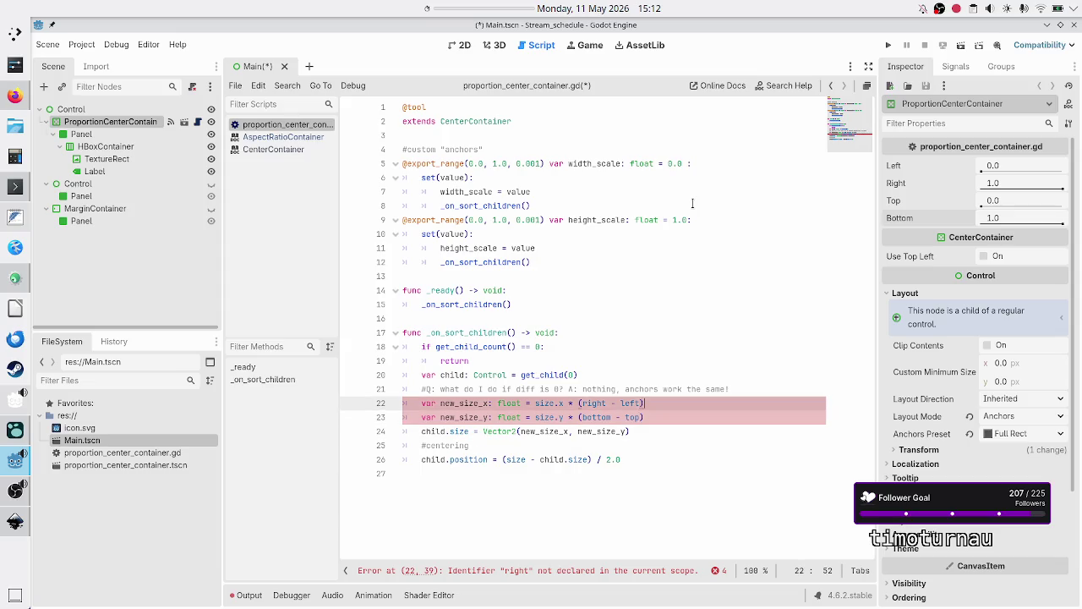
key("BackSpace")
key("BackSpace")
key("BackSpace")
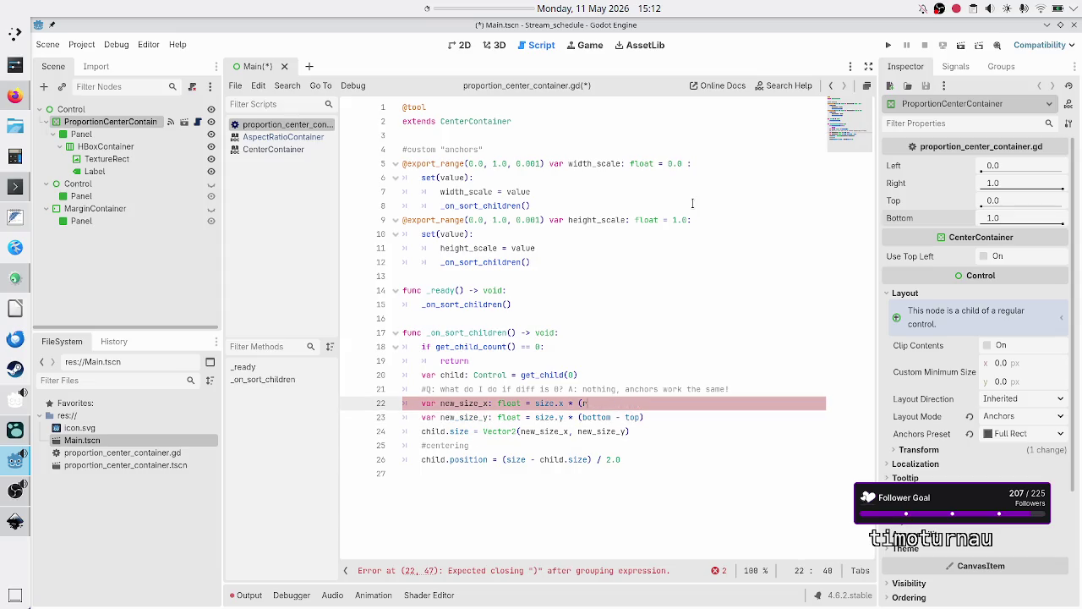
key("BackSpace")
type("widt")
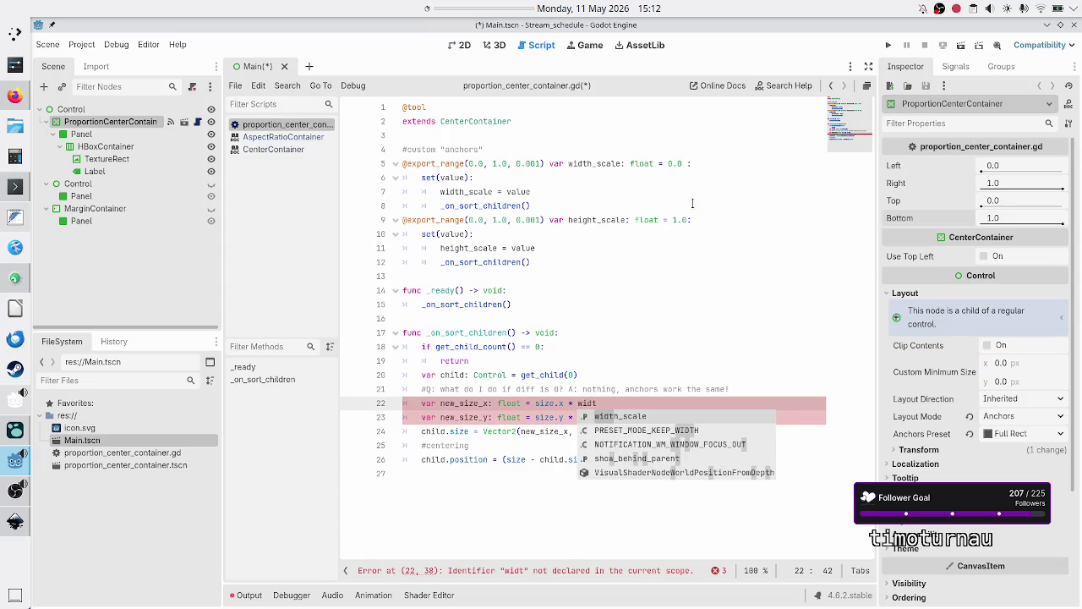
key("Return")
key("Down")
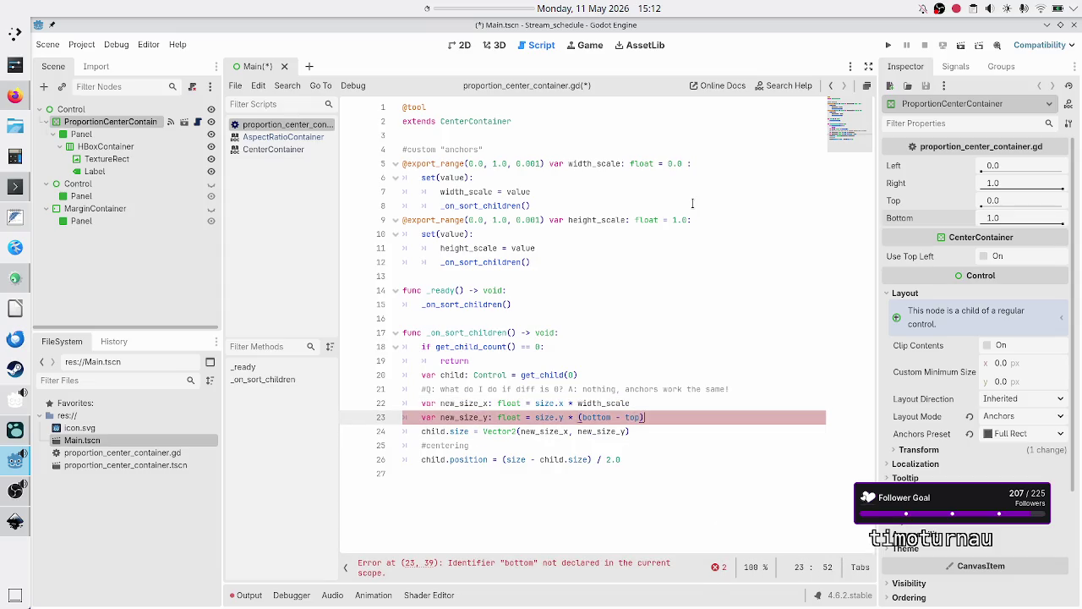
key("BackSpace")
key("BackSpace")
key("BackSpace")
key("BackSpace")
key("BackSpace")
key("BackSpace")
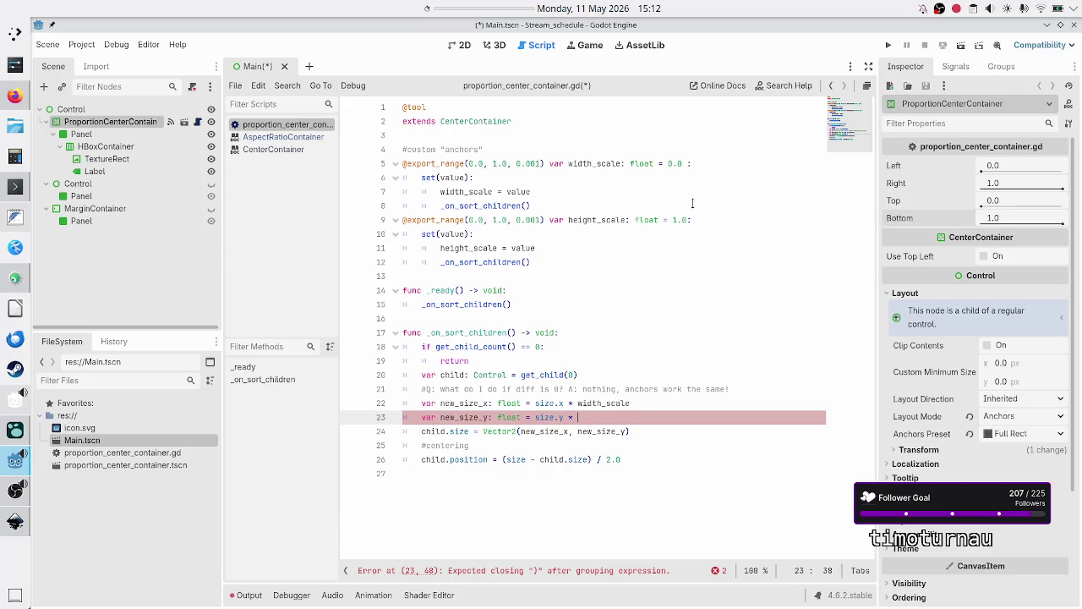
type("heigh")
key("Return")
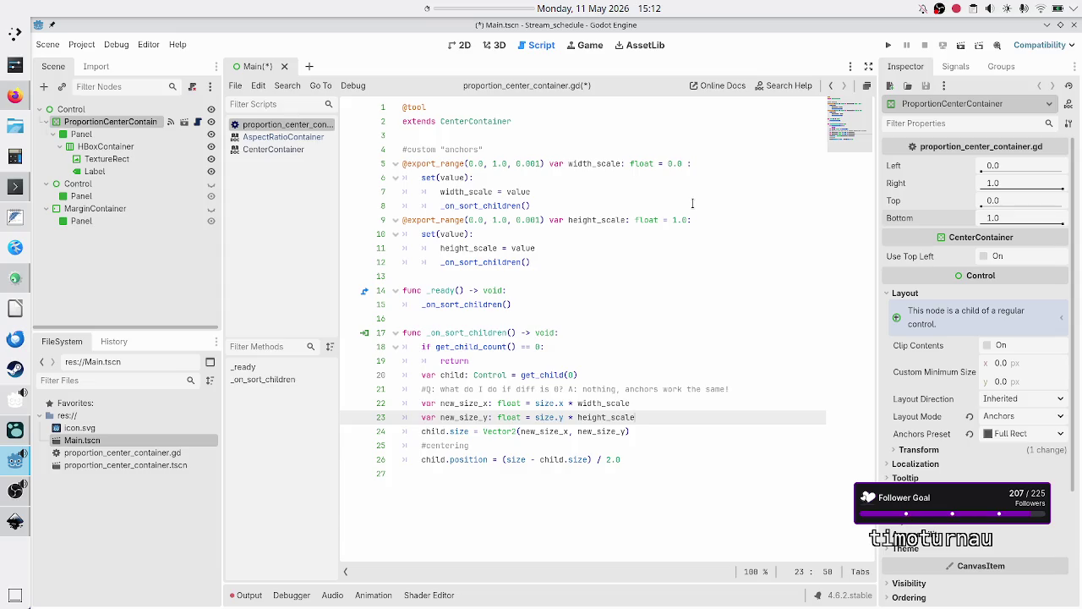
Insert an empty line after the line-21 question comment
key("Up")
key("Up")
key("End")
key("Return")
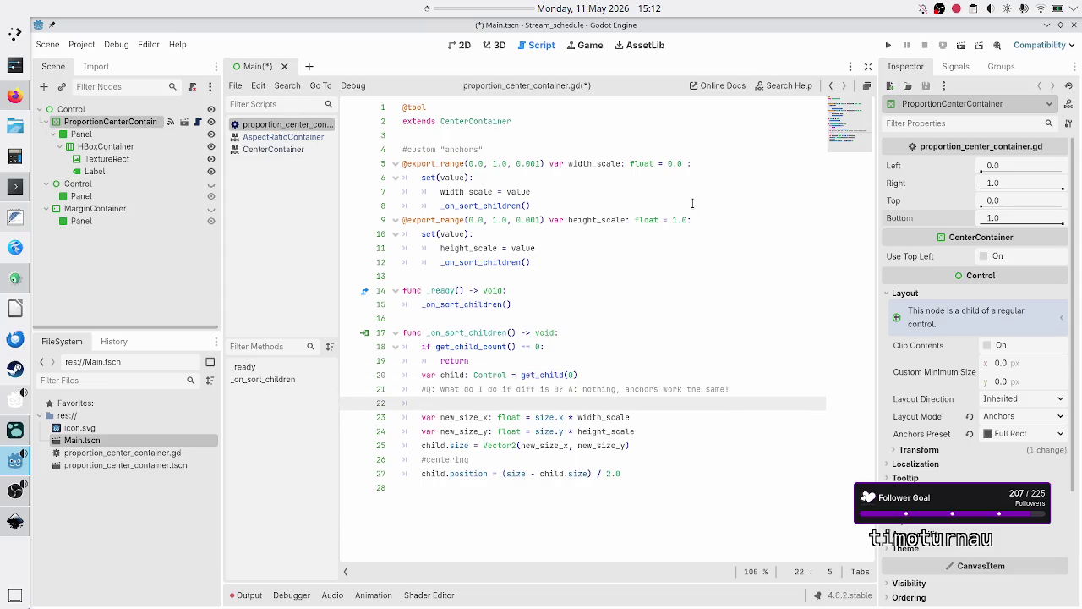
Start a 'var new_size: Vector2' declaration on line 22, checking the per-axis size expressions below
type("var new_si")
type("ze: Vector")
type("2 = V")
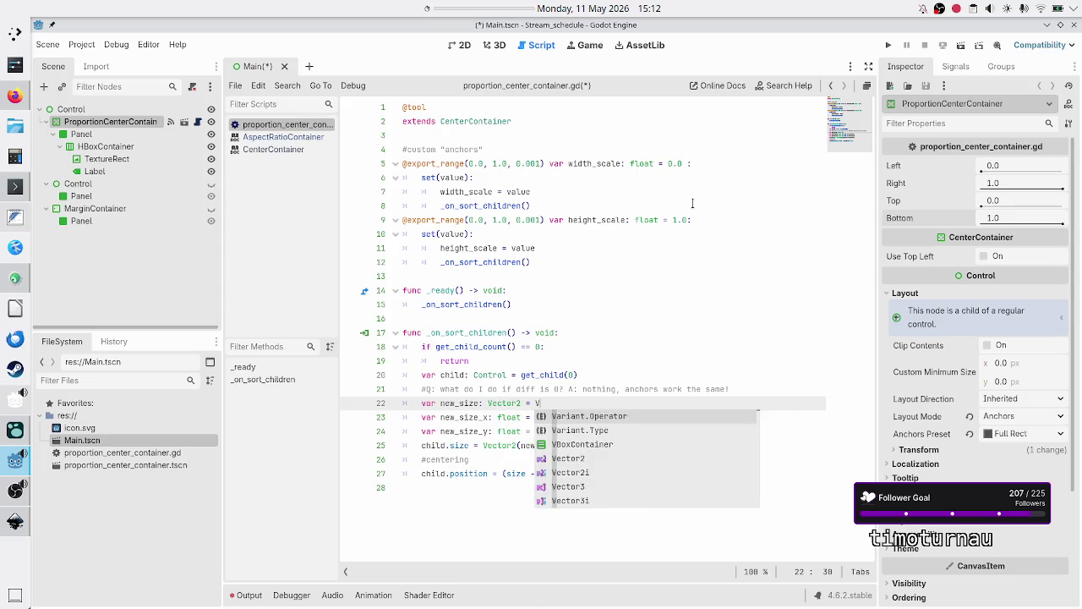
type("ector2()")
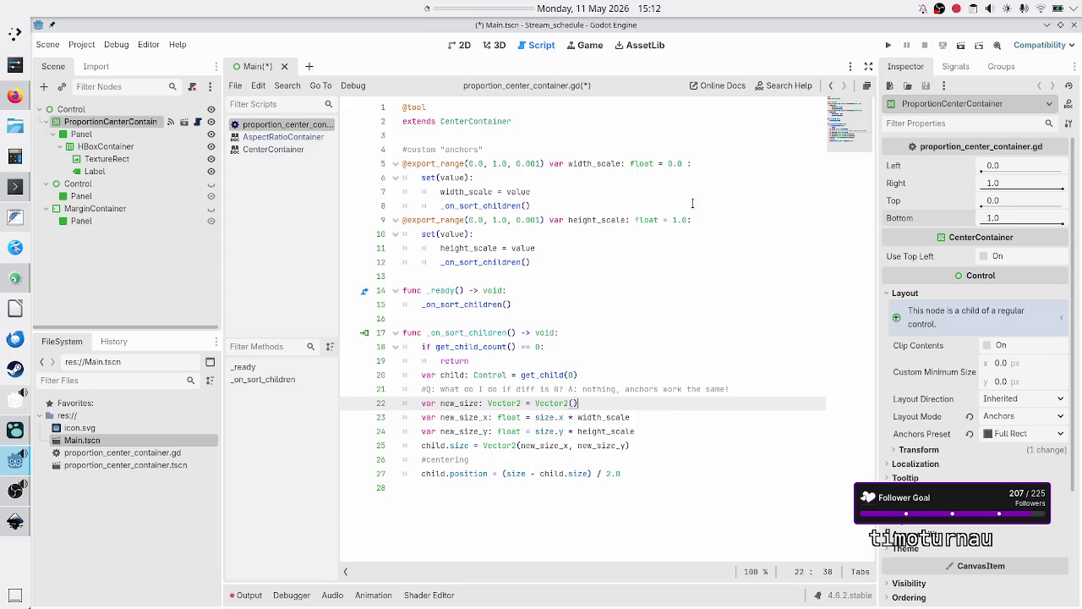
key("Left")
type(",")
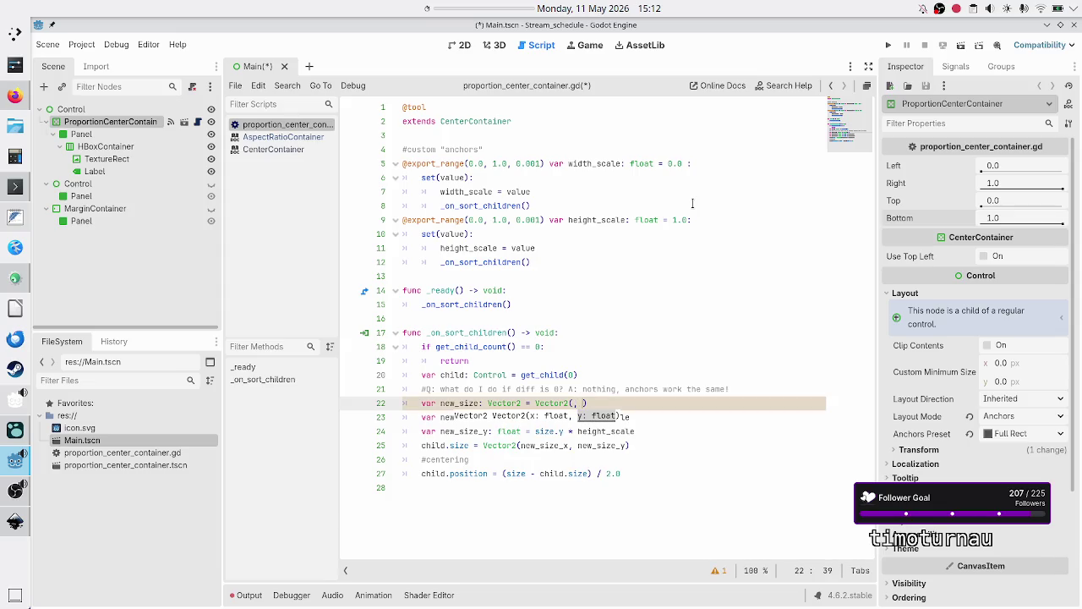
key("Down")
key("Left")
key("Left")
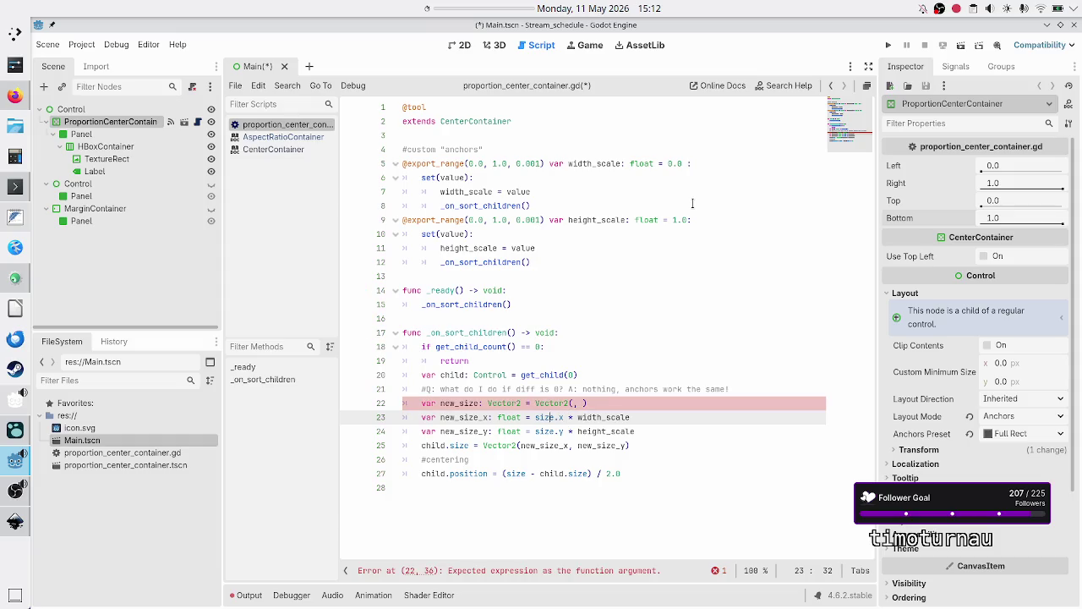
key("Left")
key("Left")
key("Left")
key("shift+Right")
key("shift+Right")
key("shift+Right")
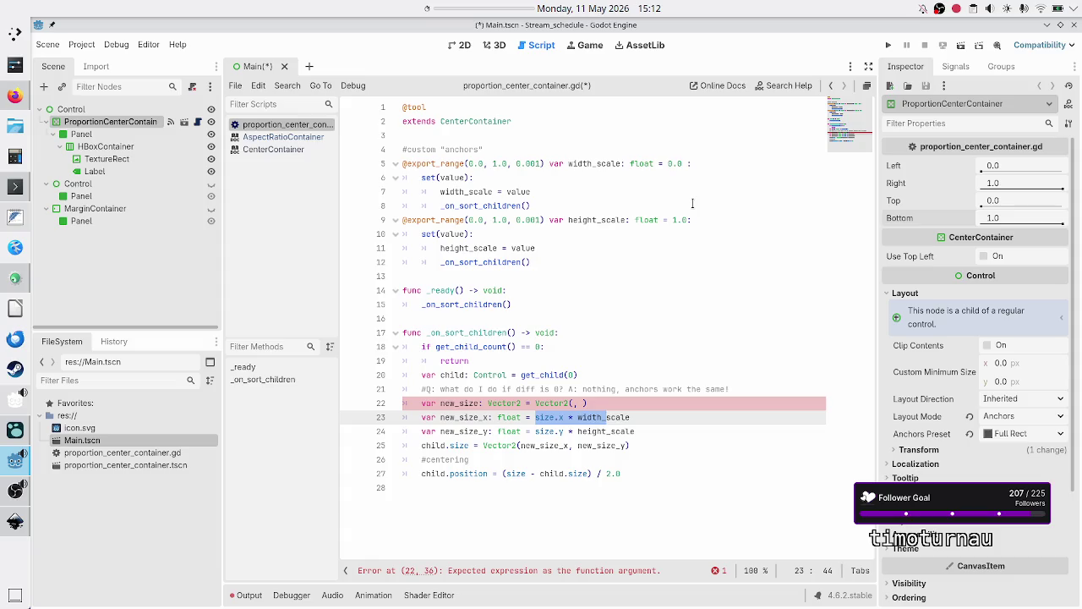
key("Right")
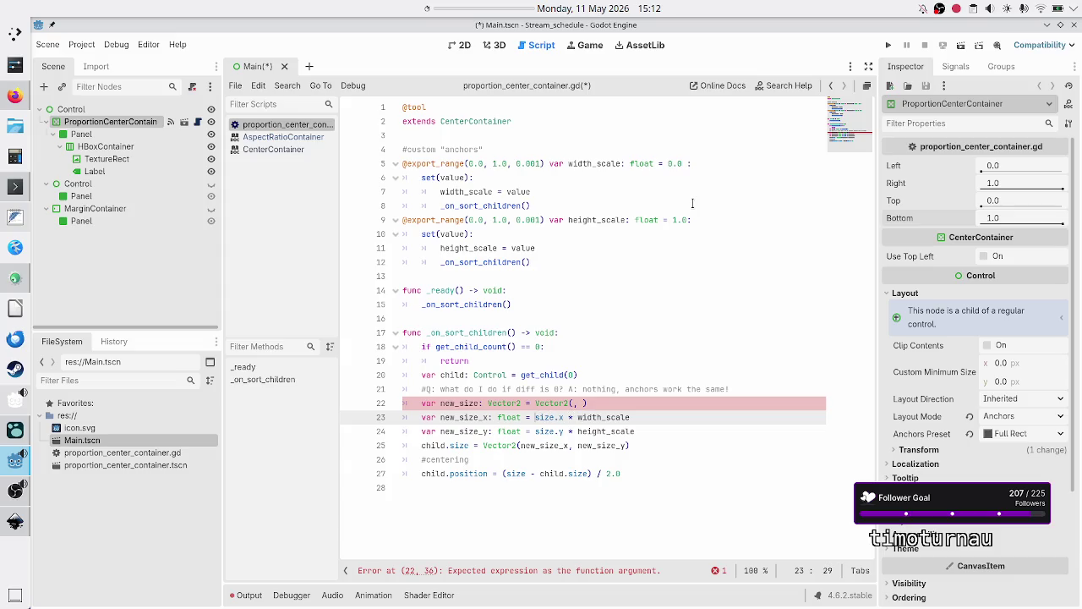
key("shift+Right")
key("shift+Right")
key("shift+Right")
key("Right")
key("Right")
key("Right")
key("Down")
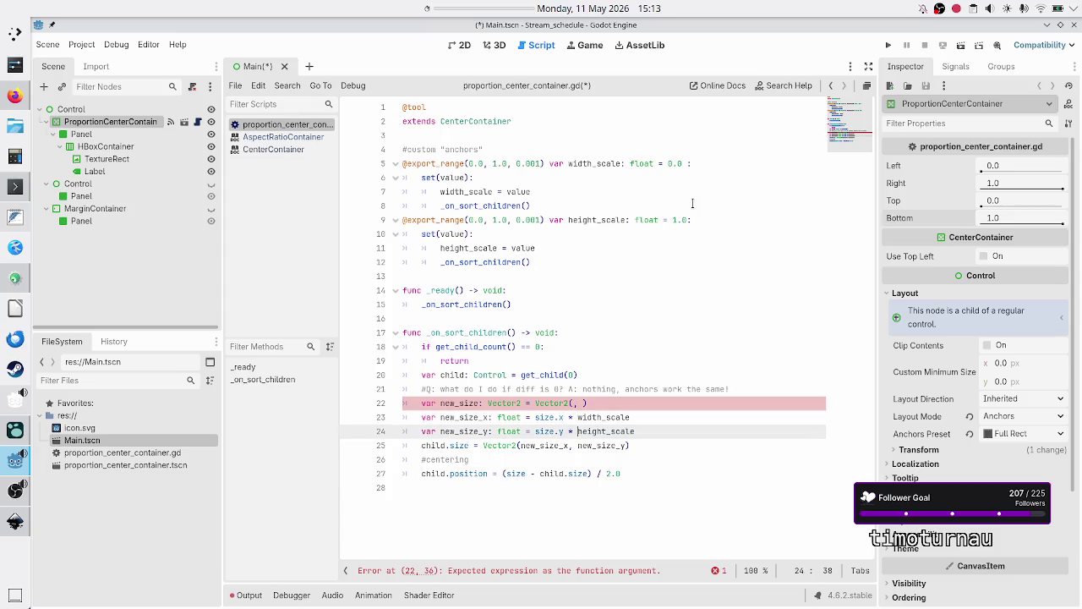
key("Up")
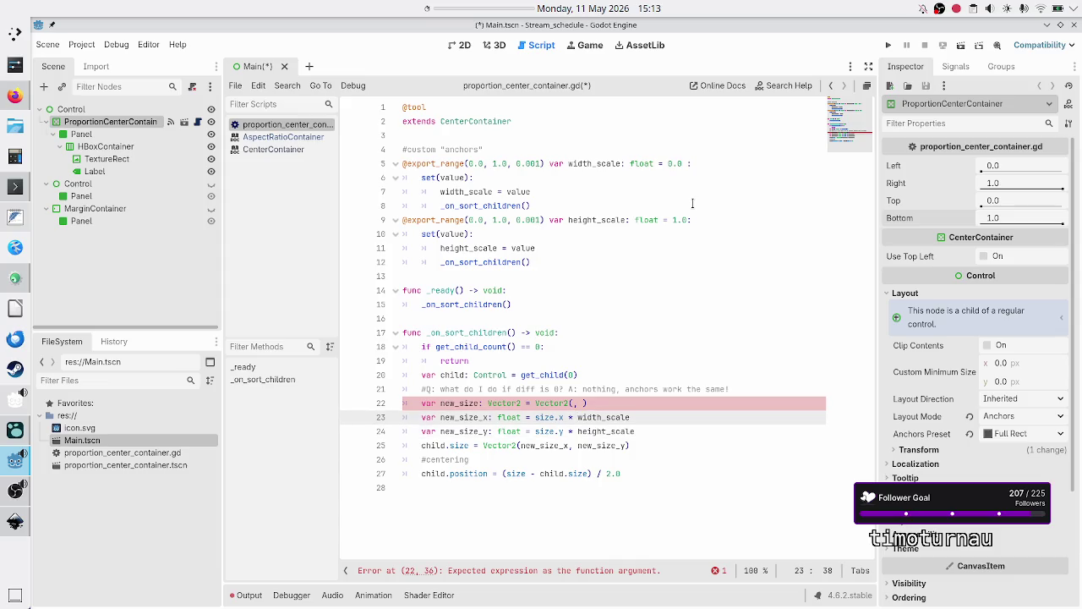
Complete the declaration as new_size = size * Vector2(width_scale, height_scale)
key("Up")
key("Down")
key("Up")
key("Delete")
key("Delete")
key("BackSpace")
key("BackSpace")
key("BackSpace")
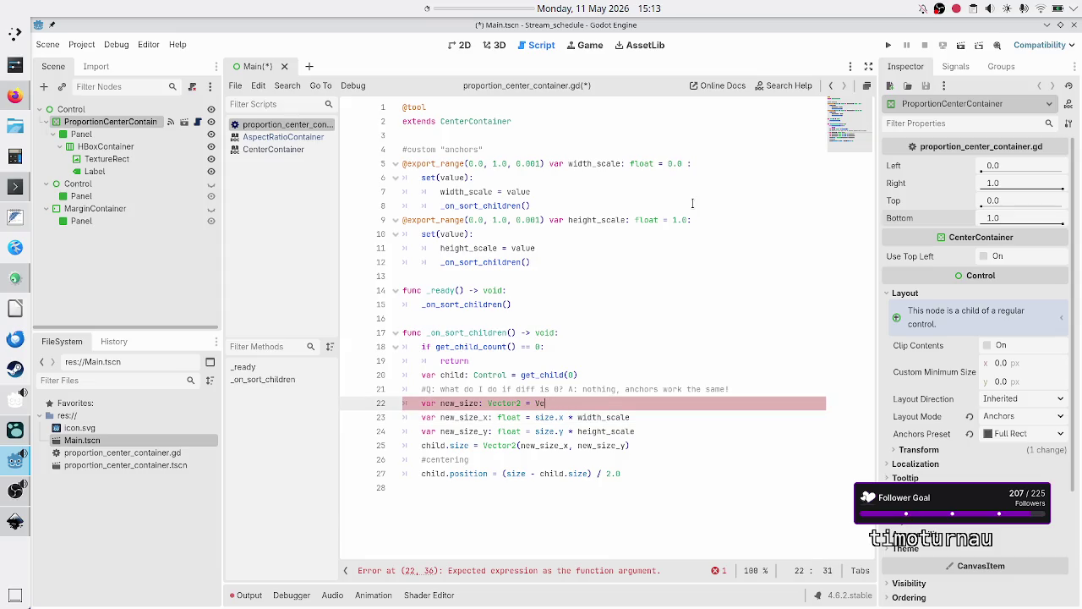
type("size ")
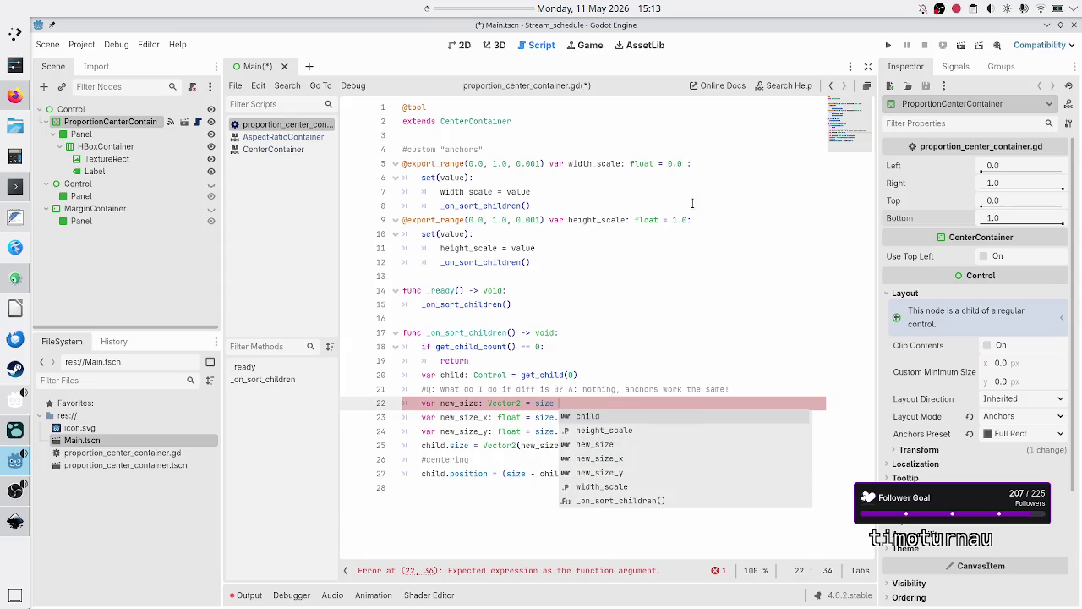
type("* Vector2")
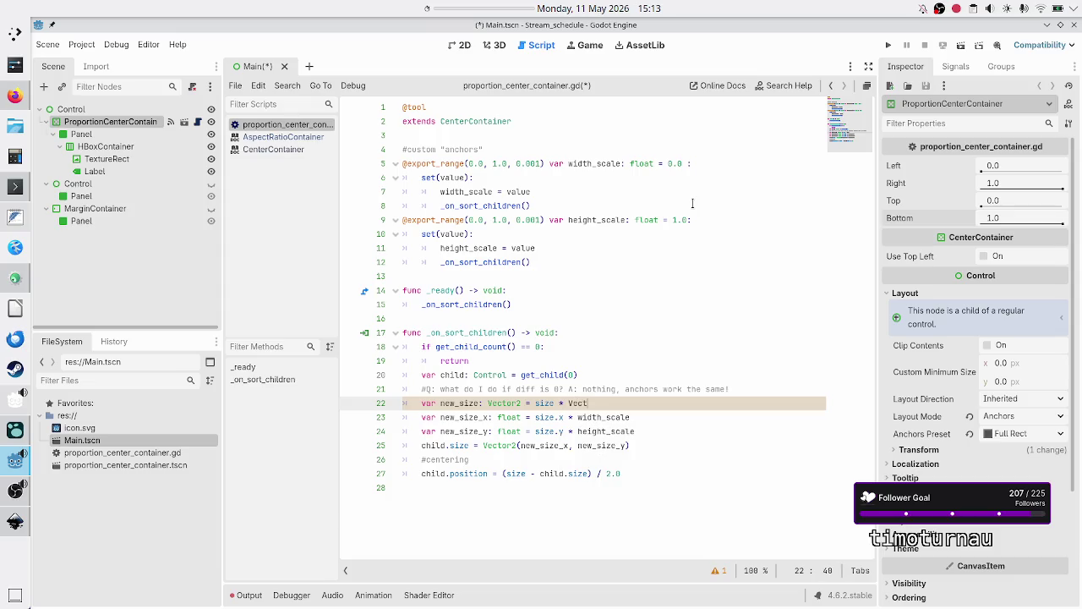
key("Escape")
type("(")
type("wid")
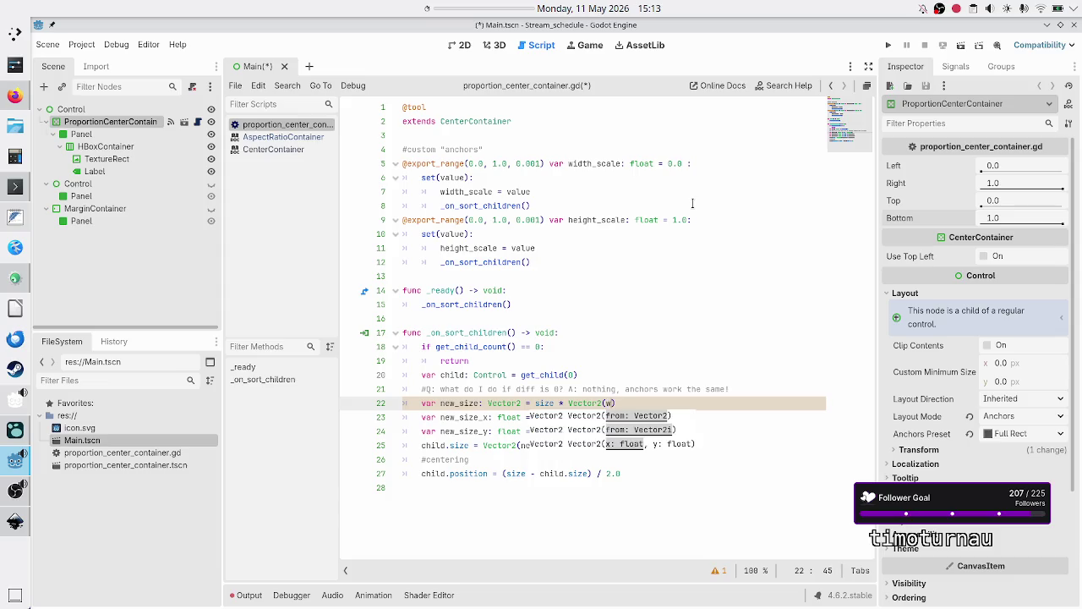
key("Return")
type(", hei")
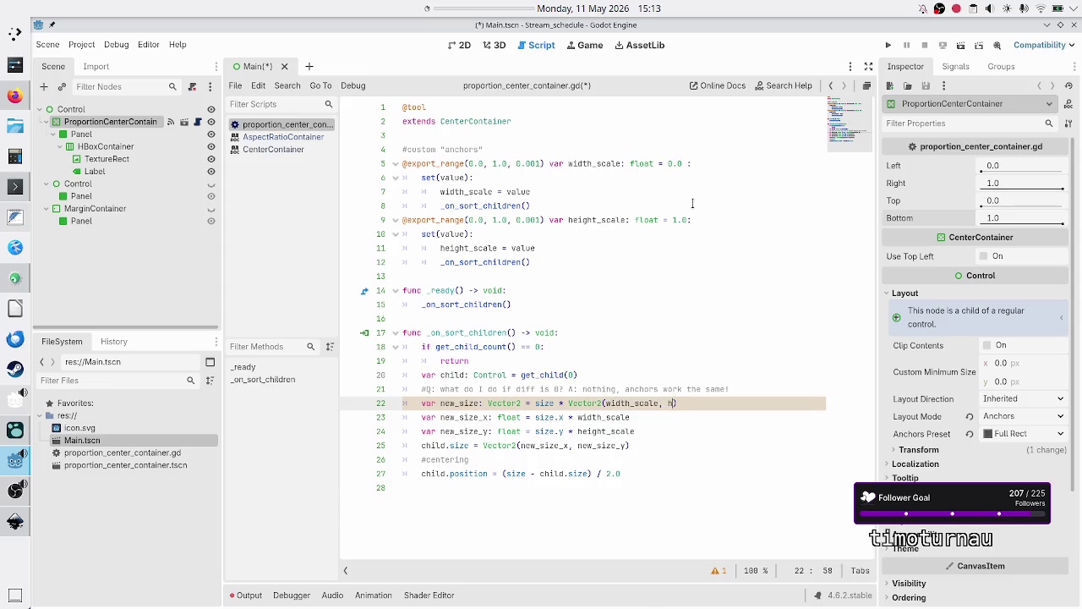
key("Return")
Delete the separate new_size_x and new_size_y lines
key("Right")
key("Right")
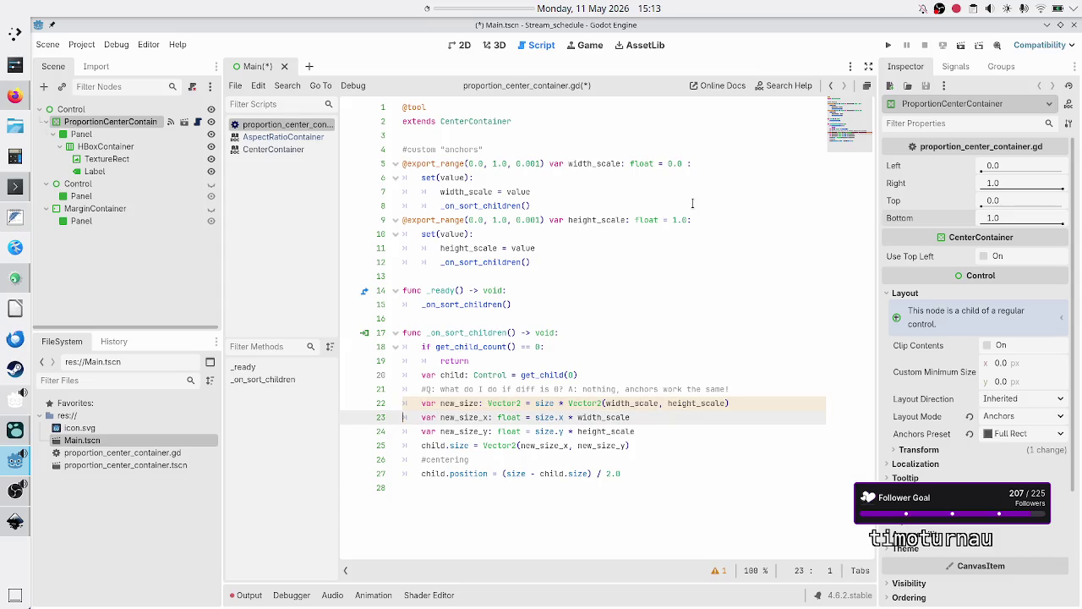
key("shift+End")
key("shift+Down")
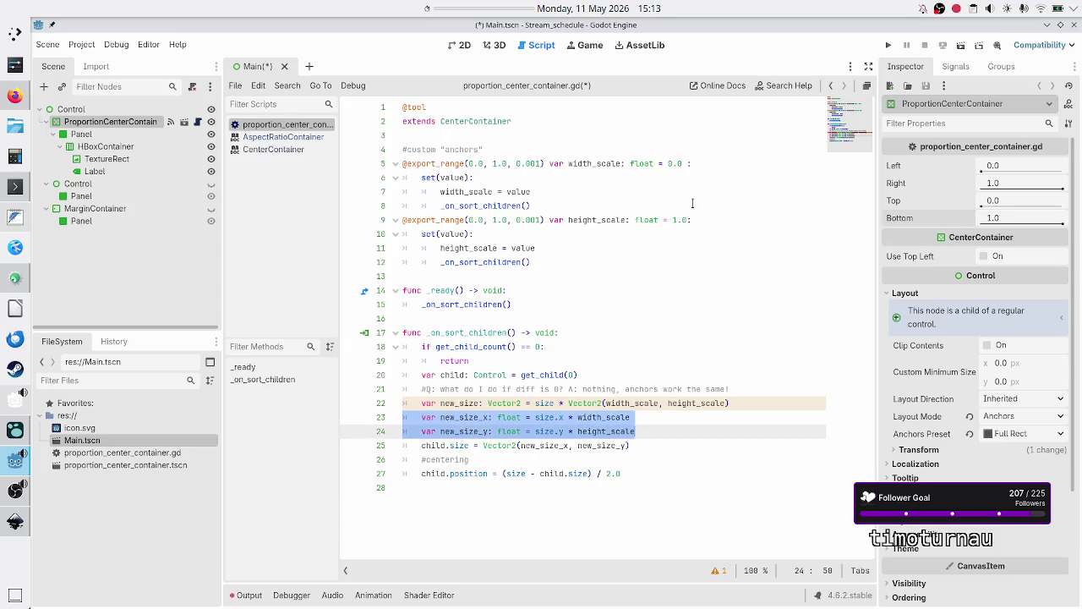
key("BackSpace")
key("BackSpace")
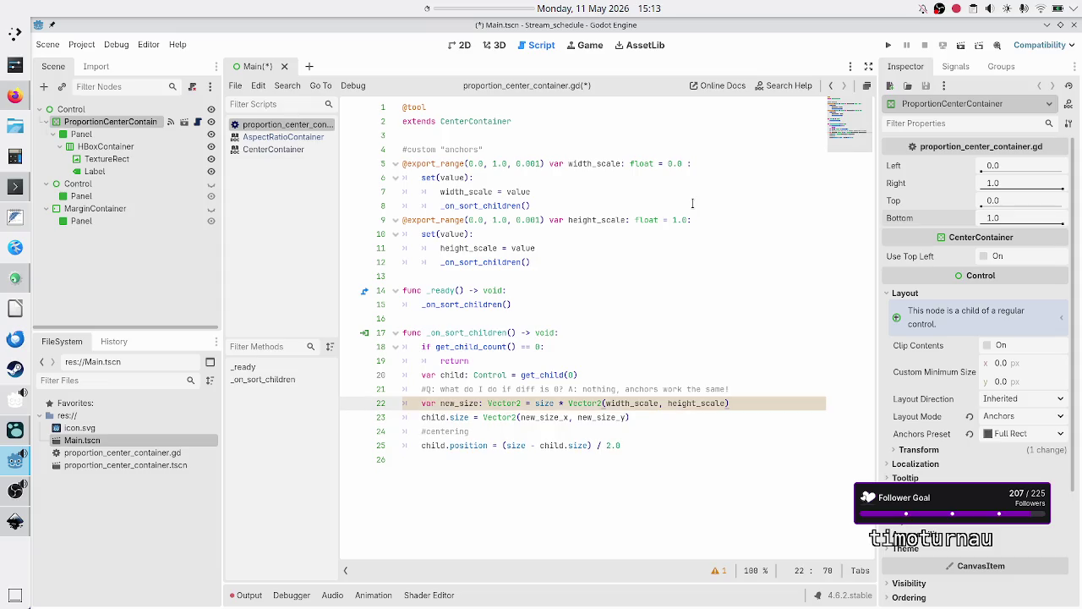
Change the child.size assignment to use new_size, then clear its assigned value
key("Right")
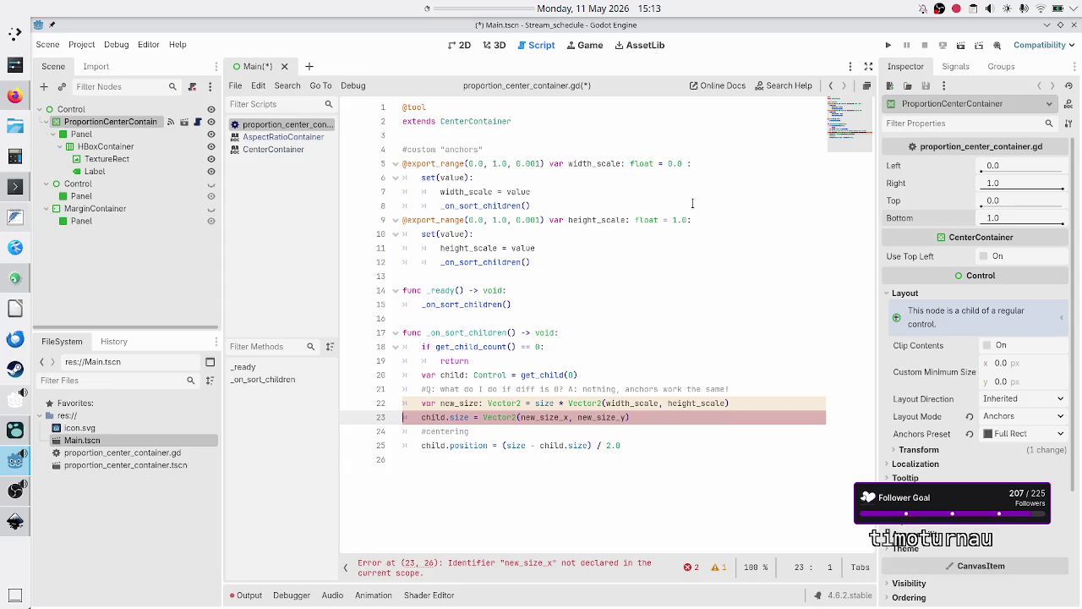
key("Up")
key("Right")
key("Right")
key("Right")
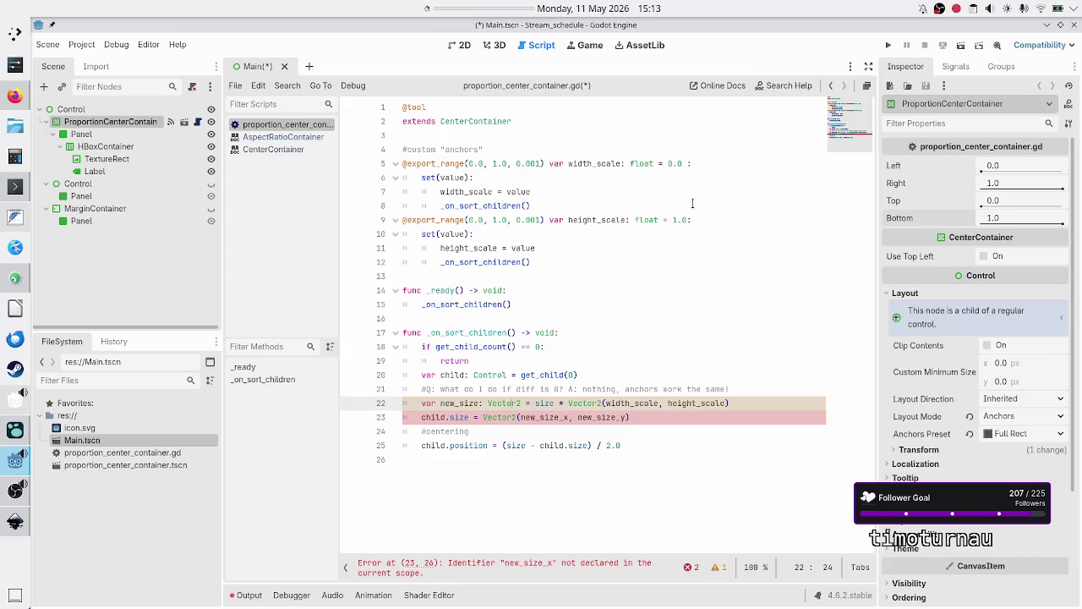
key("Down")
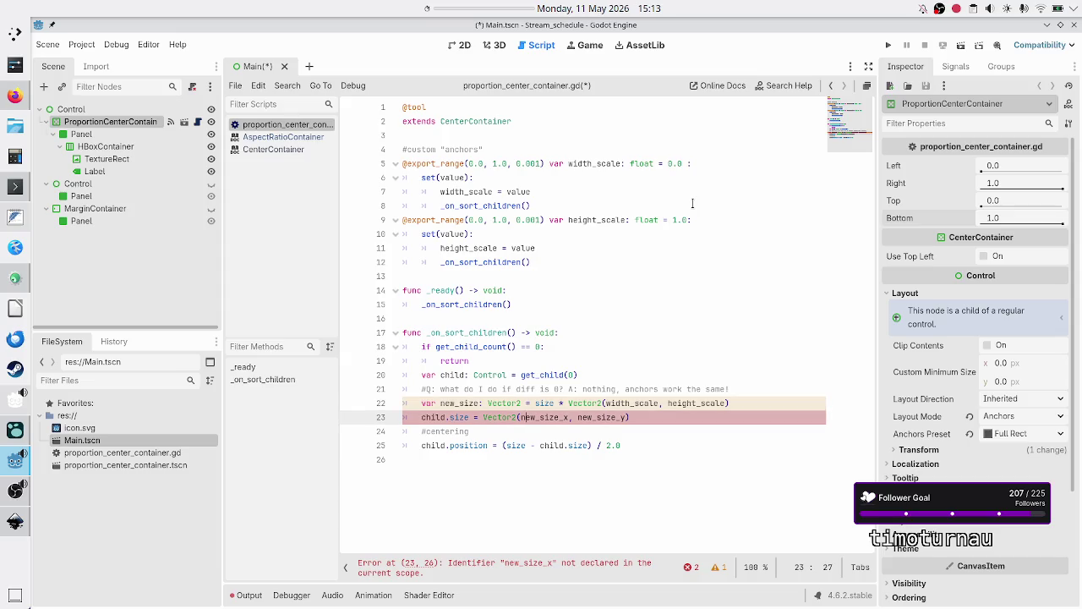
key("End")
key("Left")
key("Left")
key("End")
key("BackSpace")
key("BackSpace")
key("BackSpace")
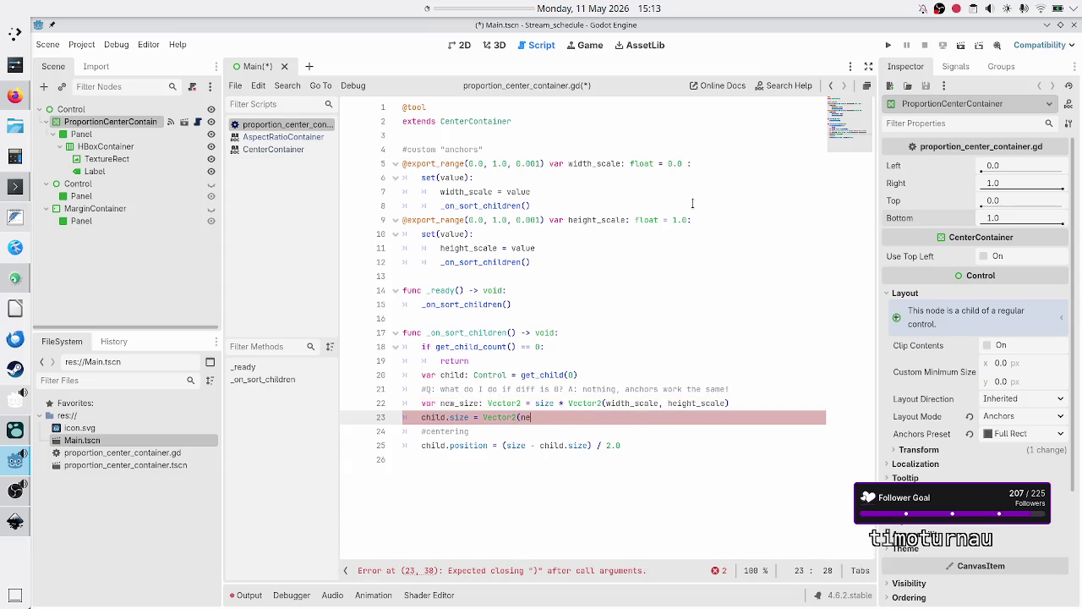
key("BackSpace")
key("BackSpace")
key("BackSpace")
type("new_size")
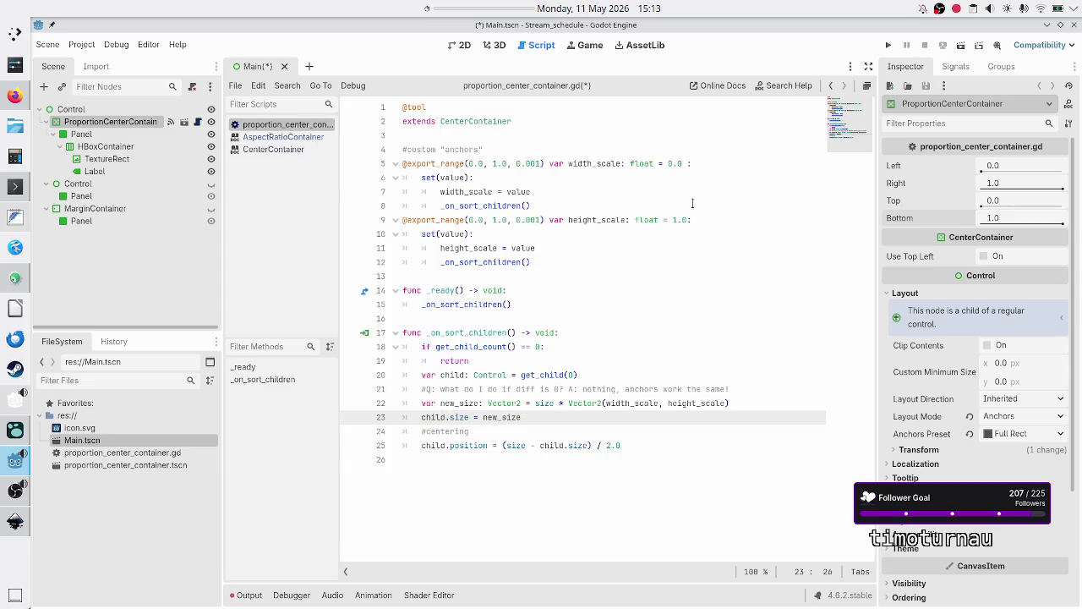
key("BackSpace")
key("BackSpace")
key("BackSpace")
key("BackSpace")
key("BackSpace")
key("BackSpace")
key("BackSpace")
Replace 'var new_size: Vector2' with child.size so it's assigned size * Vector2(width_scale, height_scale) directly
key("Left")
key("Left")
key("Left")
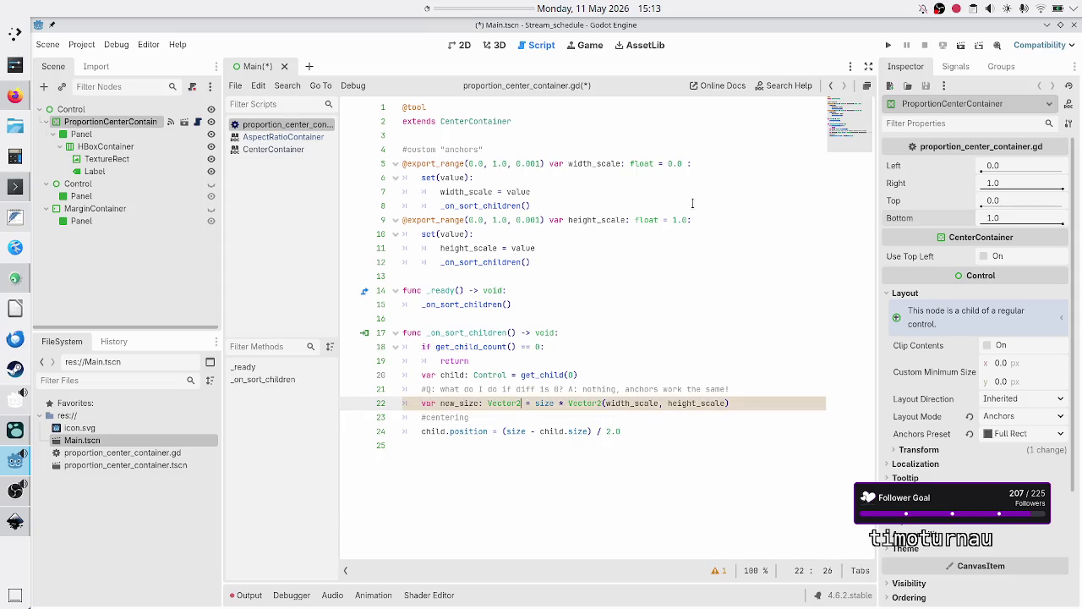
key("BackSpace")
key("BackSpace")
key("BackSpace")
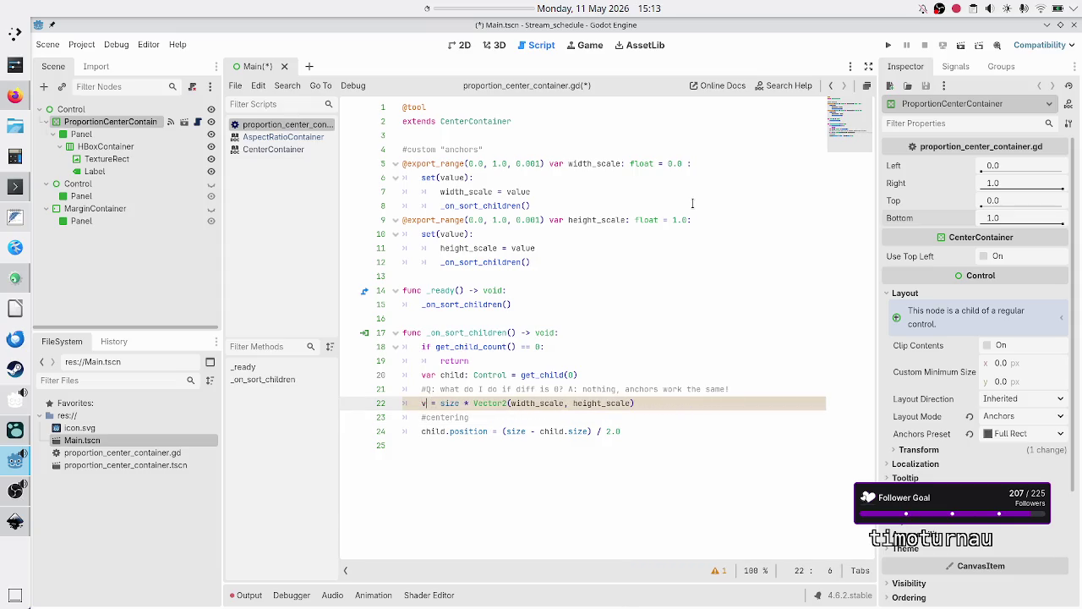
key("BackSpace")
type("child.size")
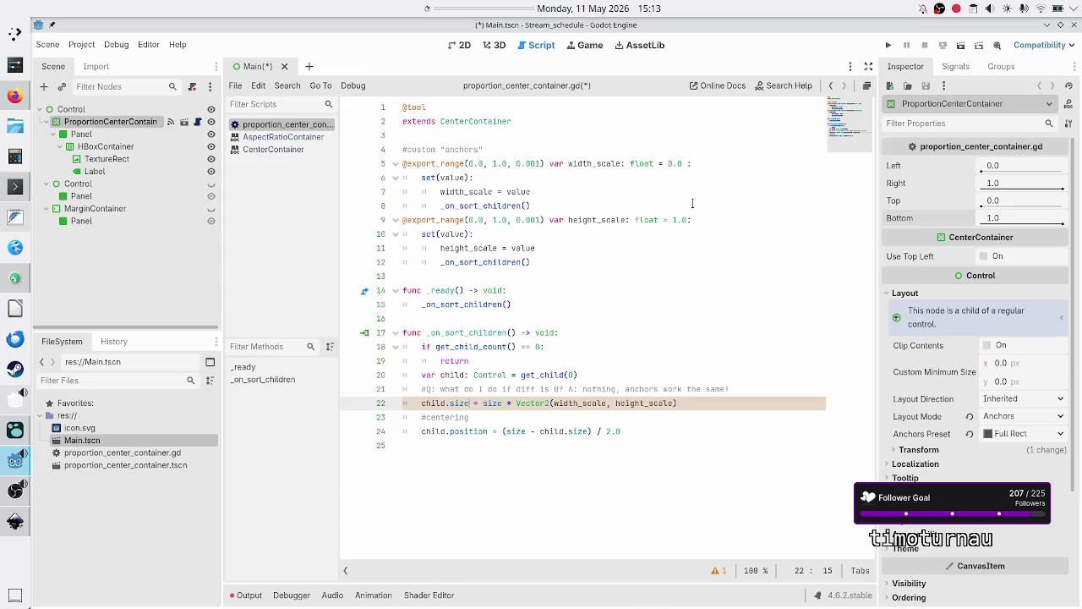
key("Escape")
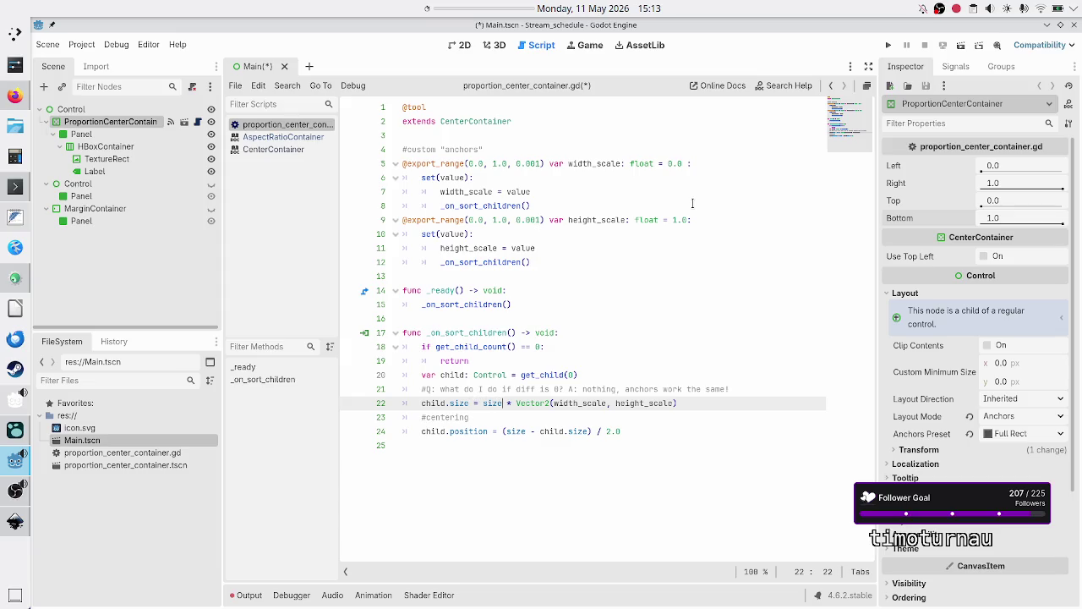
key("Down")
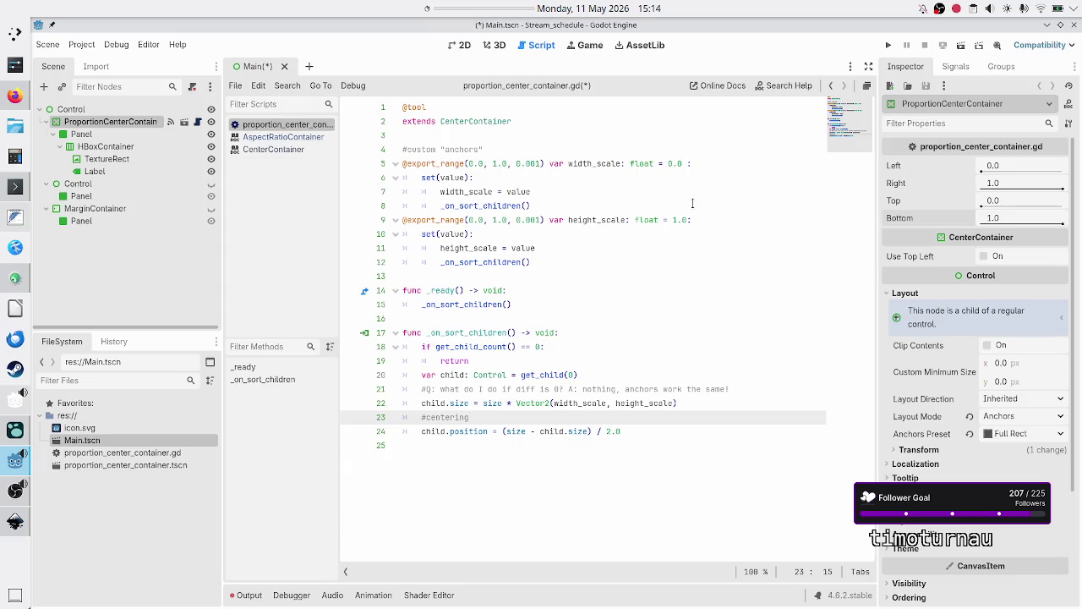
key("Up")
key("Up")
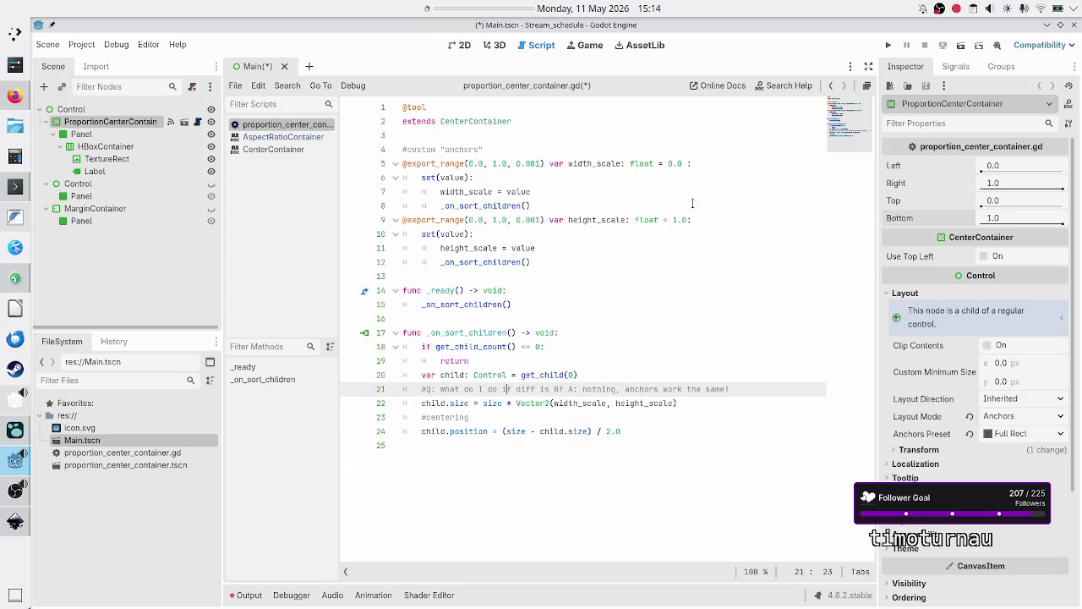
key("Right")
key("Right")
key("Right")
Edit the question comment, replacing the word 'diff' with 'scaleany'
key("Right")
key("Right")
key("Right")
key("Up")
key("Right")
key("shift+Down")
key("shift+Left")
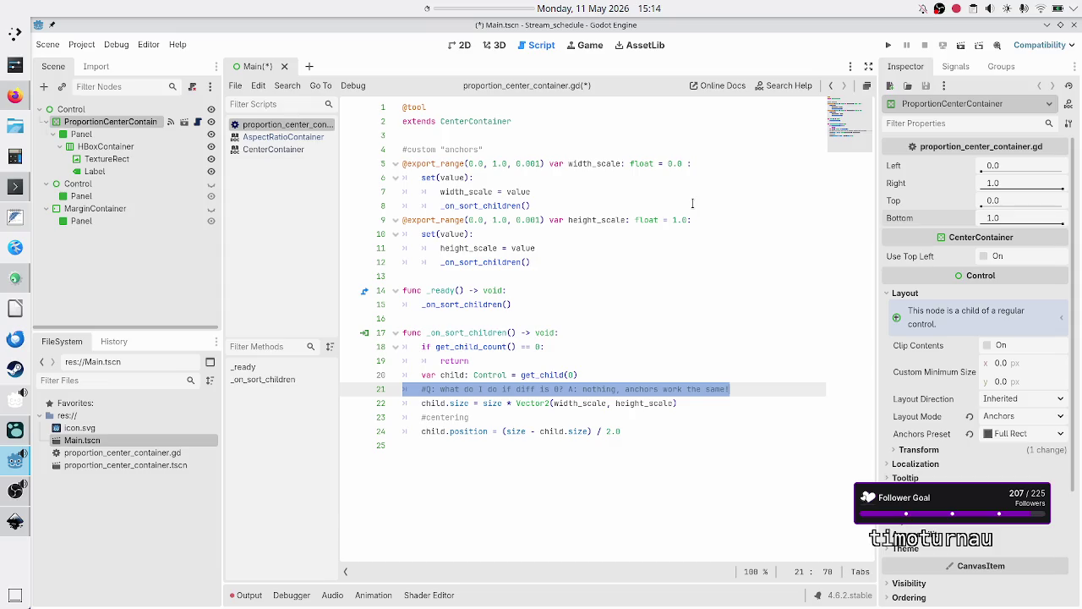
key("Left")
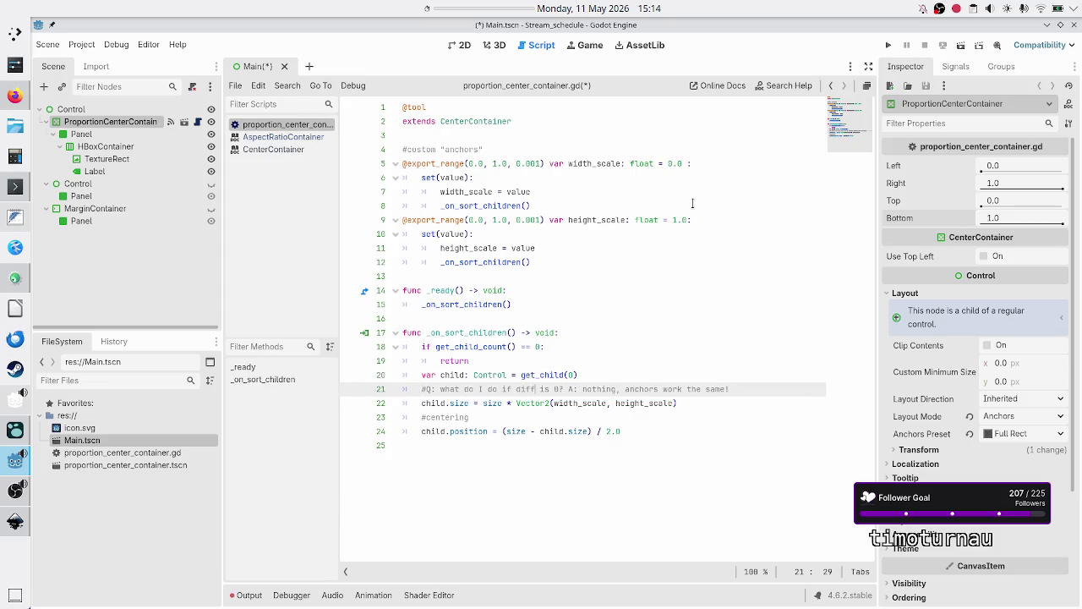
key("BackSpace")
key("BackSpace")
key("BackSpace")
type("scale")
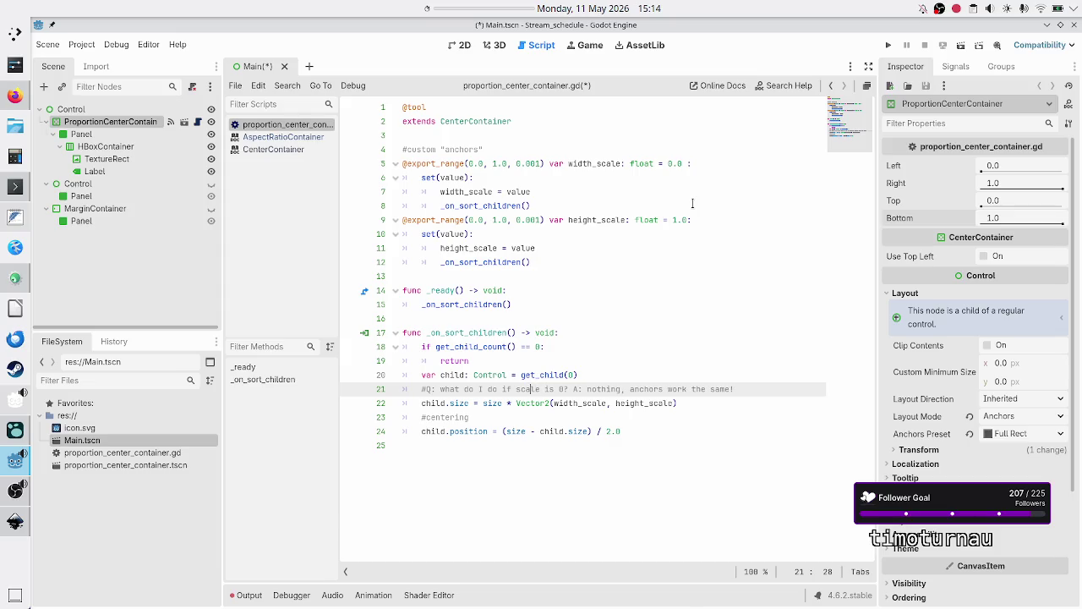
type("any")
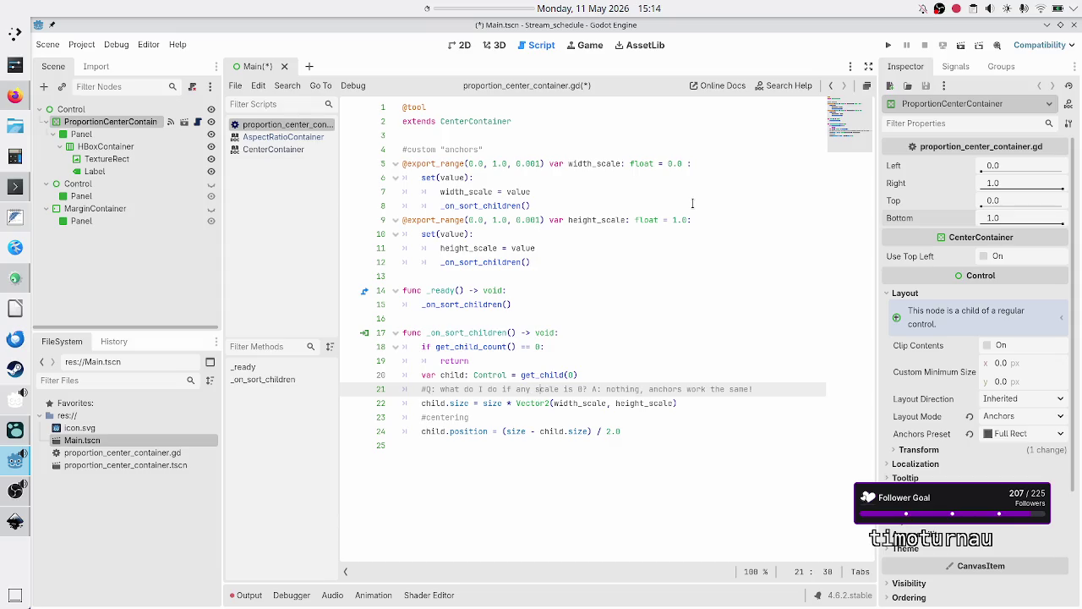
Delete the whole zero-scale question comment line
key("Right")
key("Right")
key("Right")
key("Home")
key("Home")
key("shift+End")
key("BackSpace")
key("BackSpace")
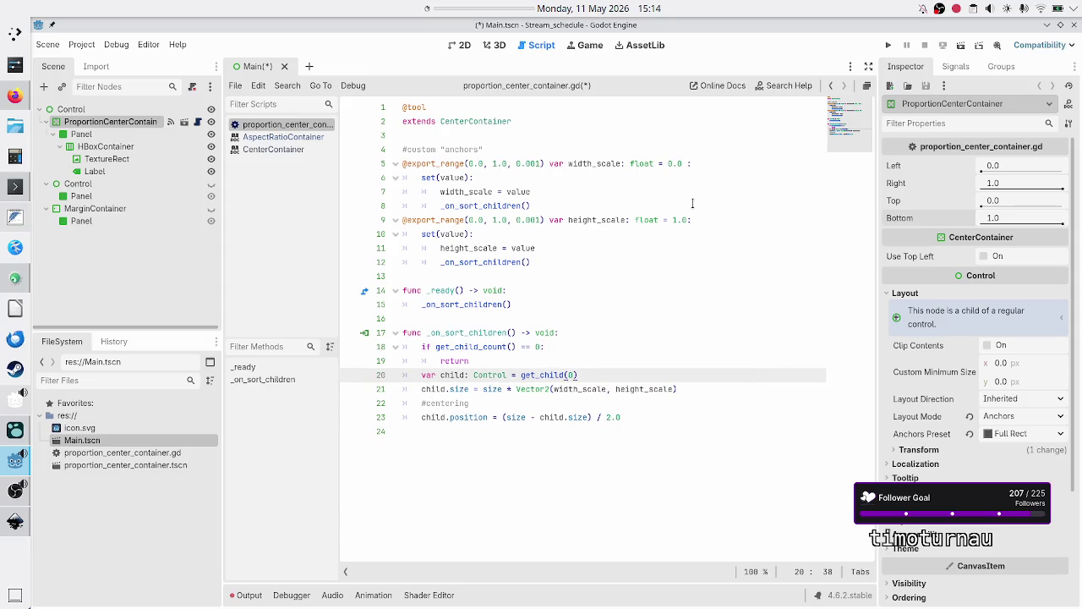
Step through the child.size formula, highlighting the size term and the Vector2 scale factor
key("Down")
key("Home")
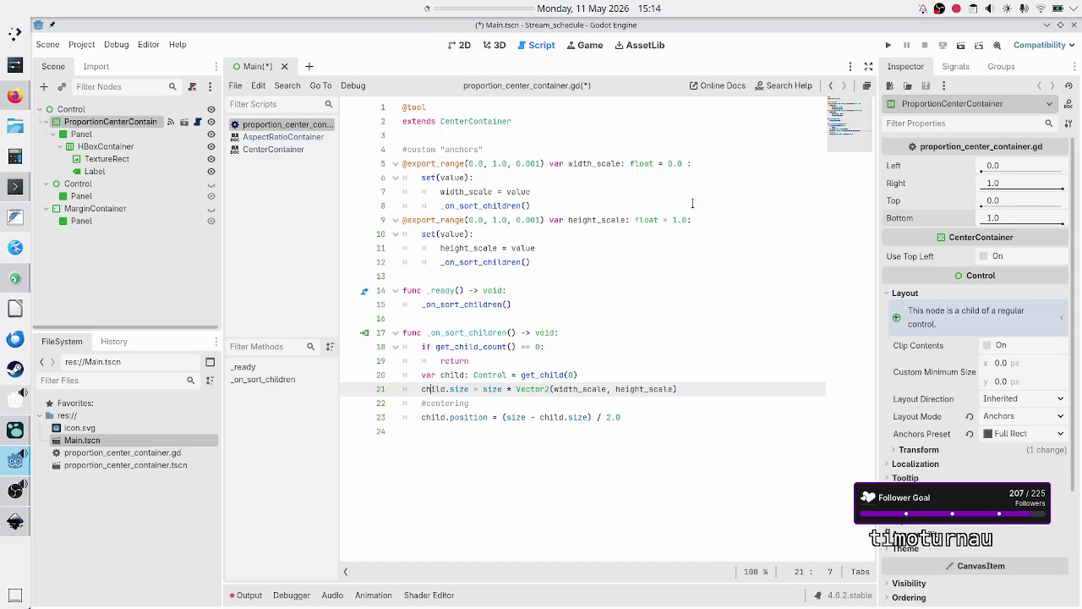
key("ctrl+Right")
key("ctrl+Right")
key("ctrl+Right")
key("shift+Right")
key("shift+Right")
key("shift+Right")
key("Right")
key("Right")
key("shift+Right")
key("shift+Right")
key("shift+Right")
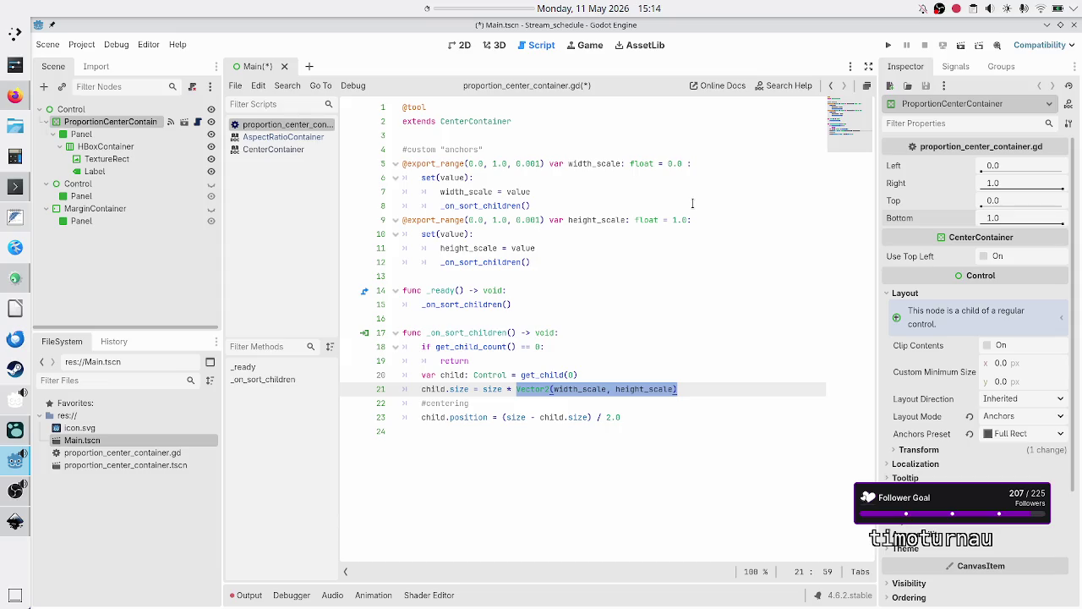
key("Right")
key("Right")
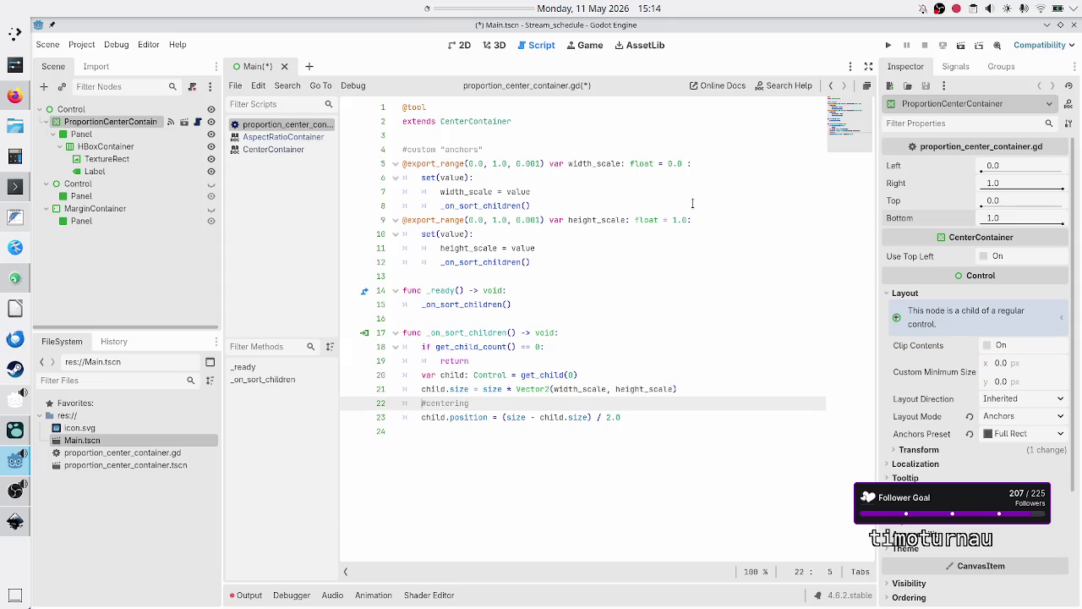
Delete the #centering comment and its empty line, then review the no-children early return
key("shift+Down")
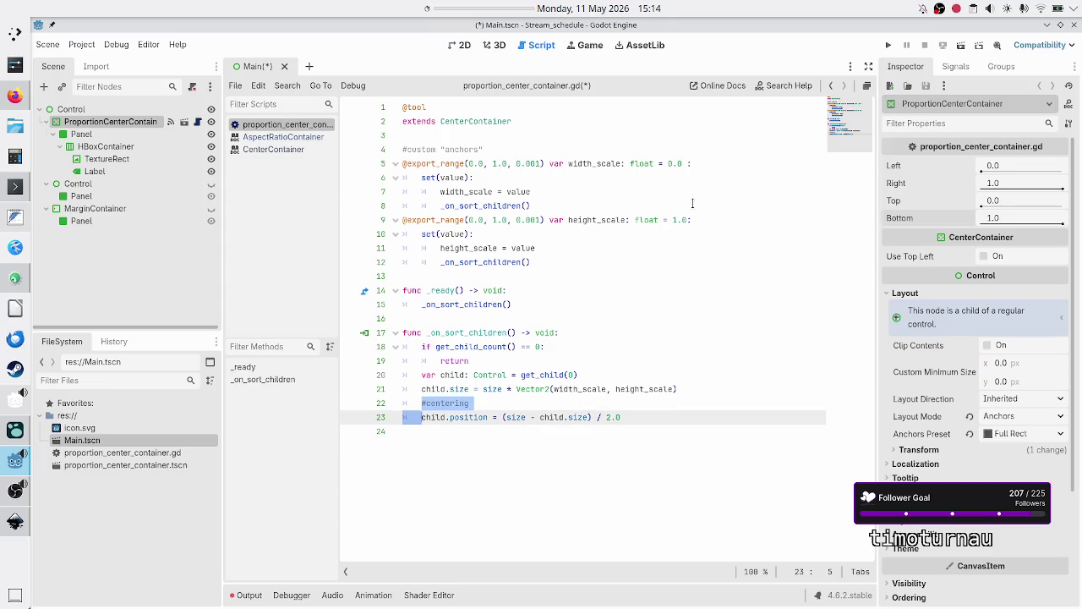
key("shift+Up")
key("shift+End")
key("Delete")
key("BackSpace")
key("BackSpace")
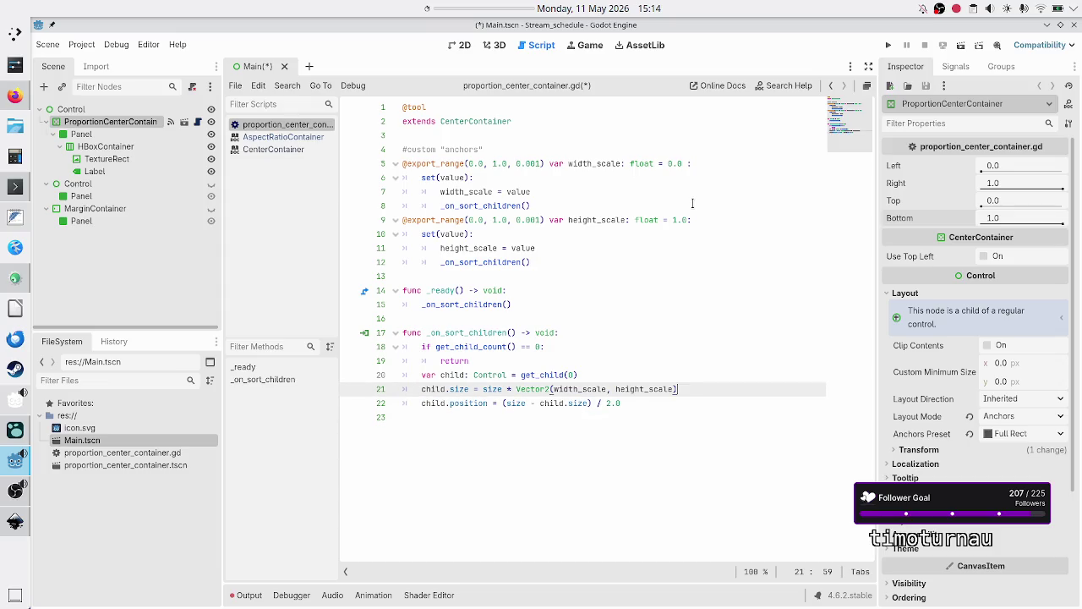
key("Down")
key("Down")
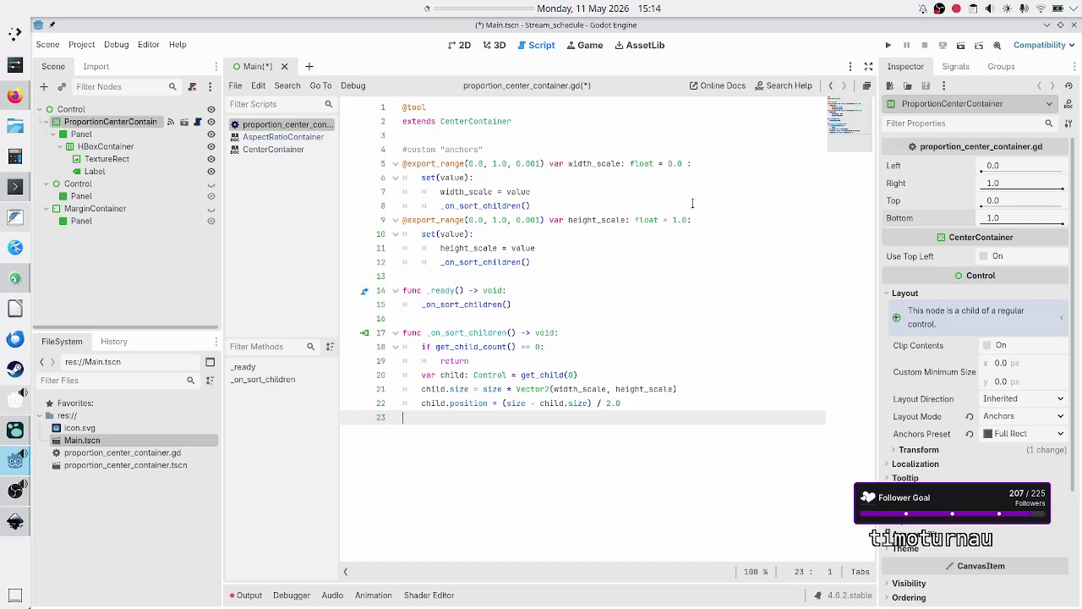
key("Up")
key("Up")
key("Up")
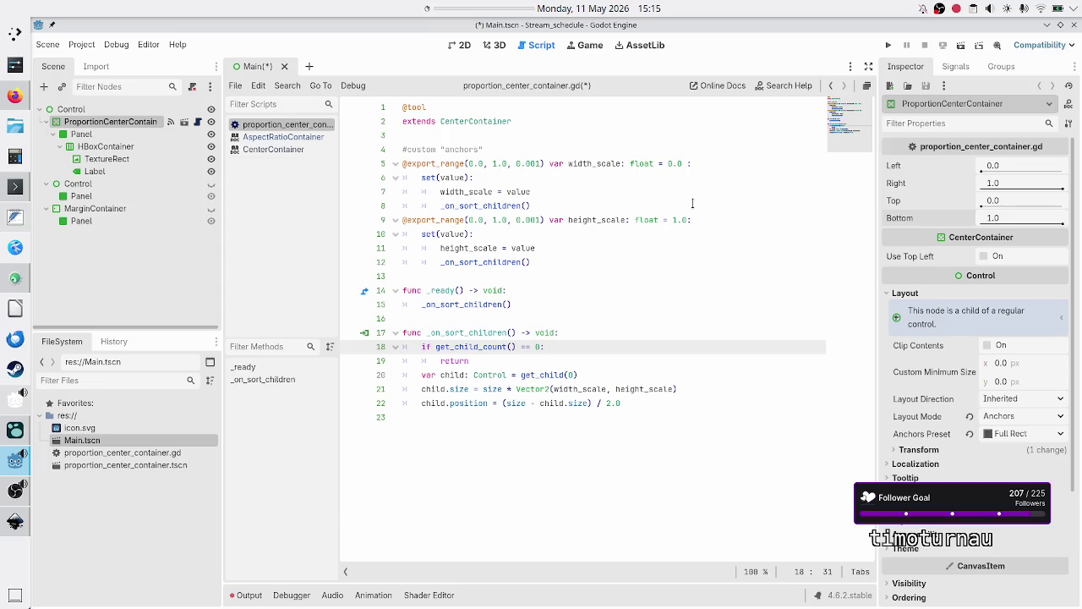
key("Left")
key("Left")
key("Down")
key("Down")
key("Home")
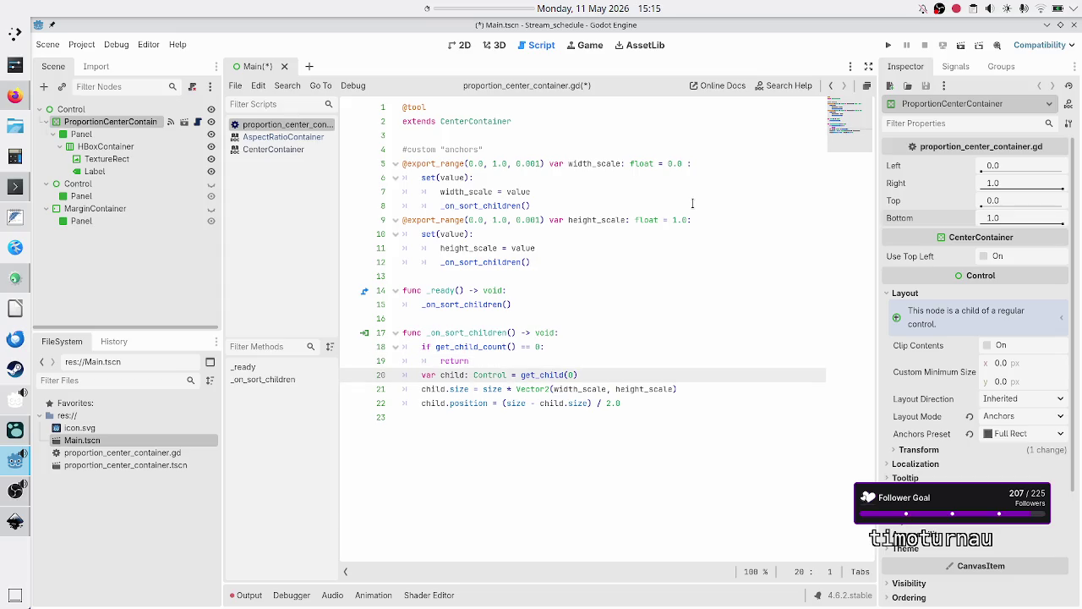
key("Up")
key("Up")
key("shift+Down")
key("shift+End")
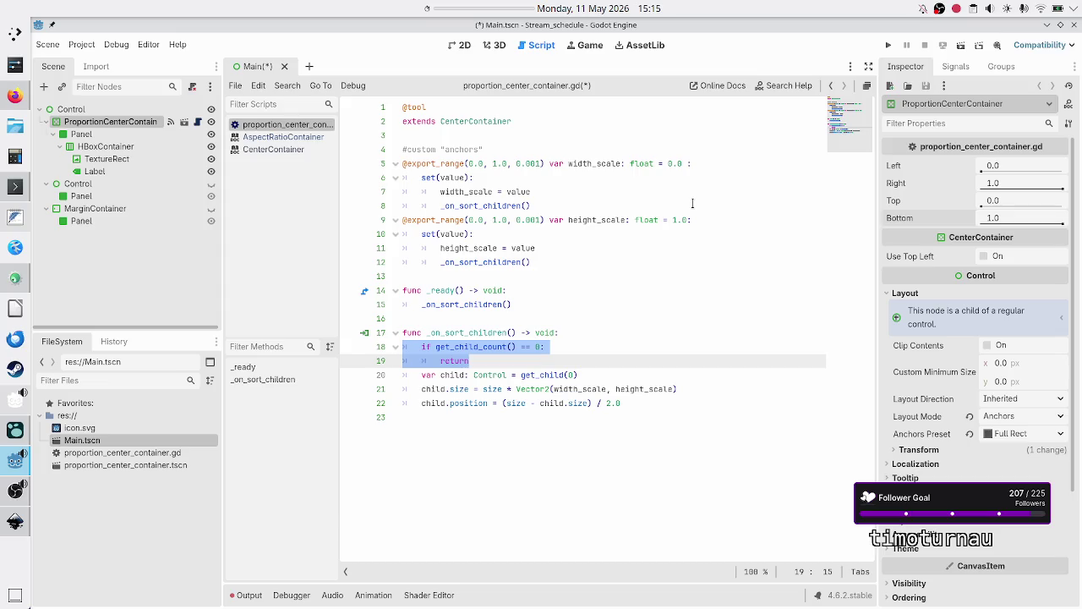
key("Down")
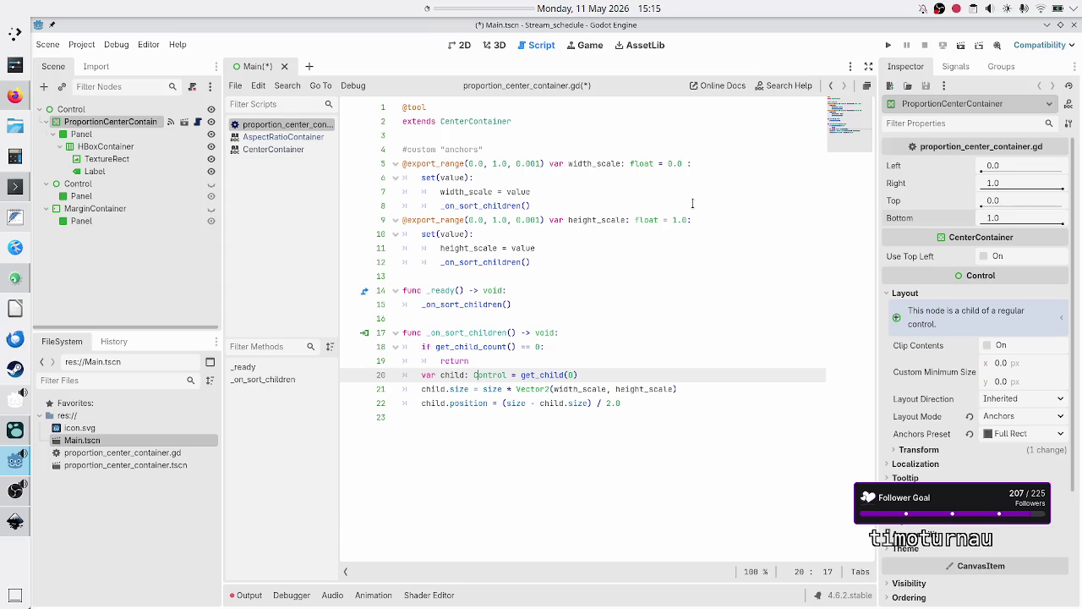
Save the script and change width_scale's default from 0.0 to 1.0
key("Down")
key("Down")
key("Down")
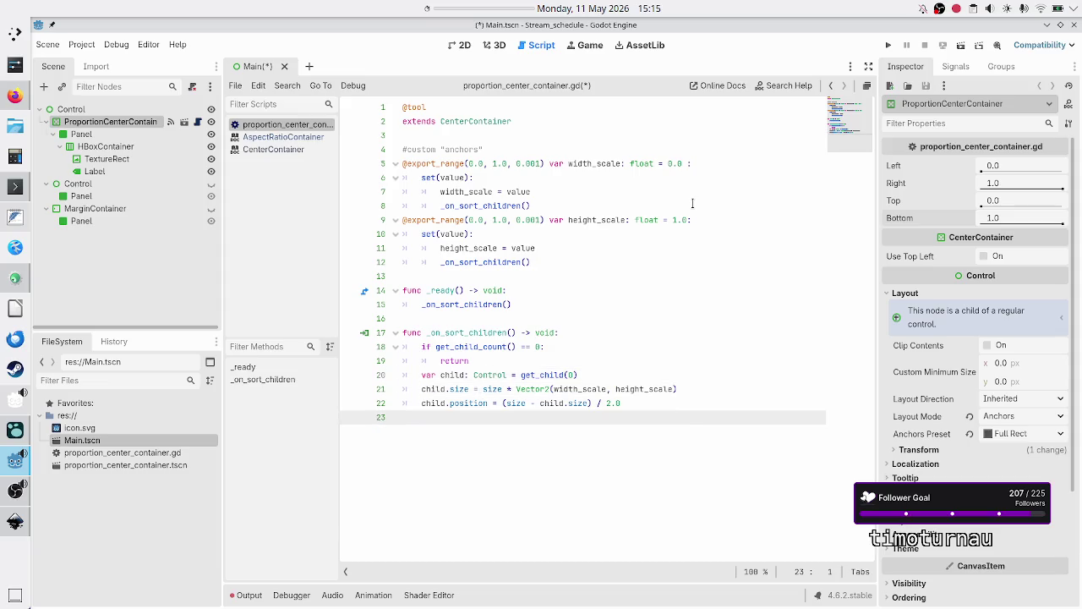
key("ctrl+s")
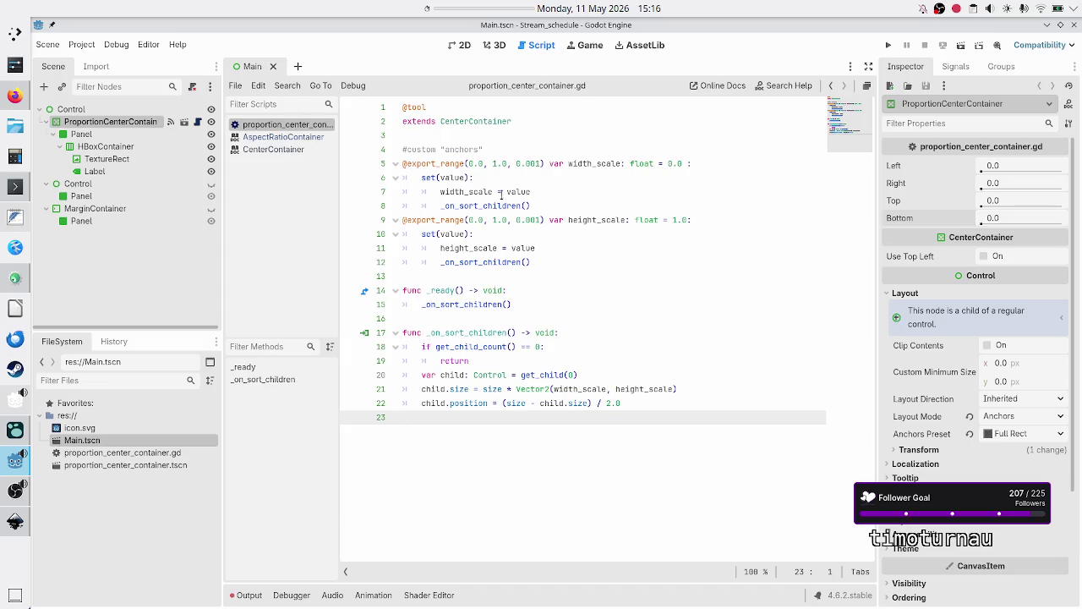
left_click(668, 163)
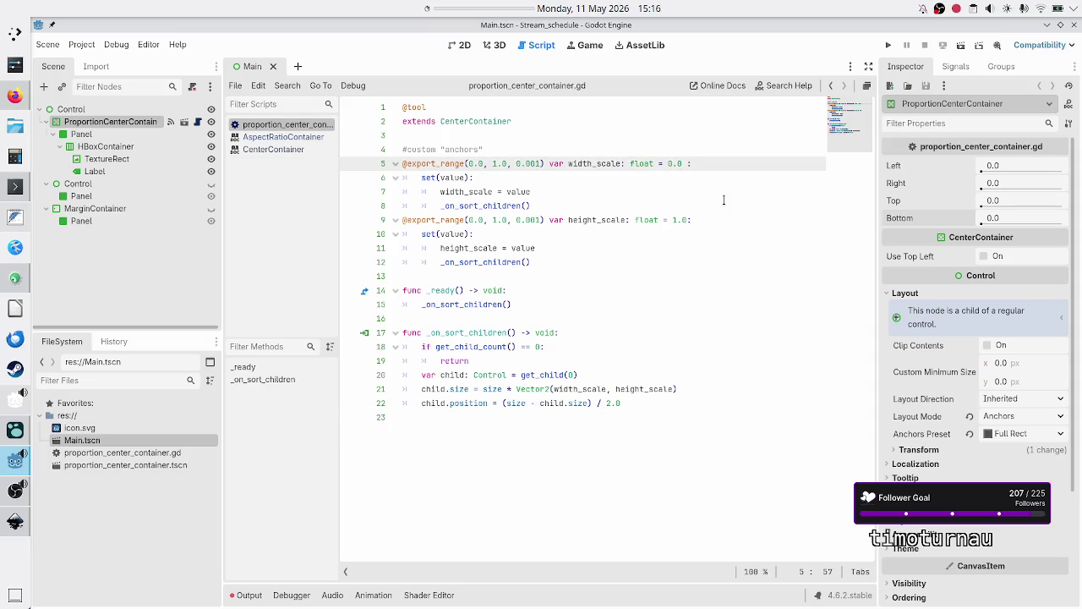
type("1")
In the 2D view, revert the container's scales, set Width 0.697 and Height 0.283, and run the scene
left_click(463, 46)
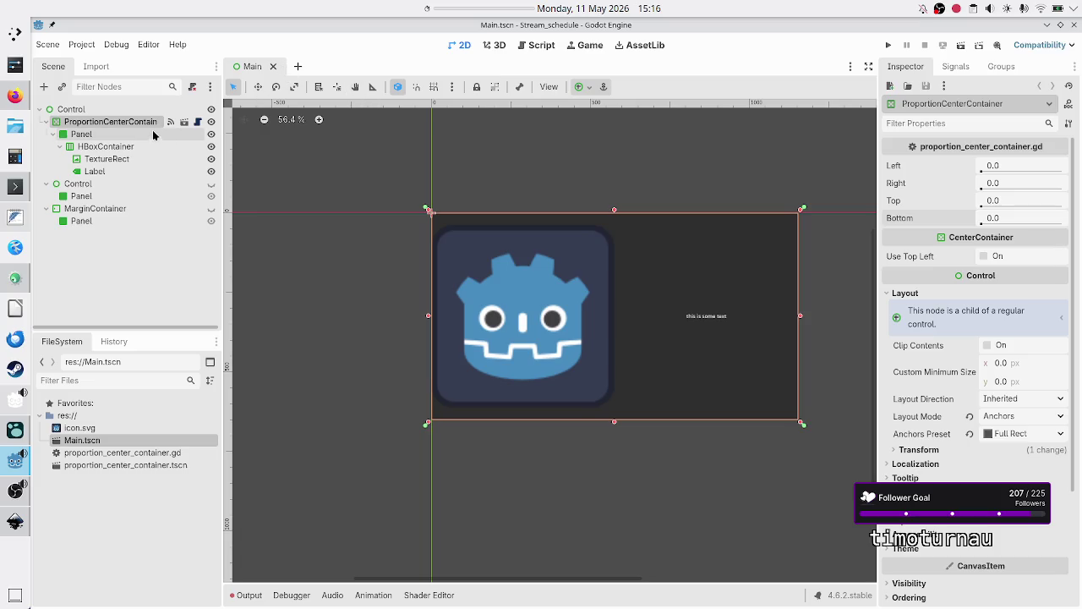
left_click(98, 135)
left_click(117, 122)
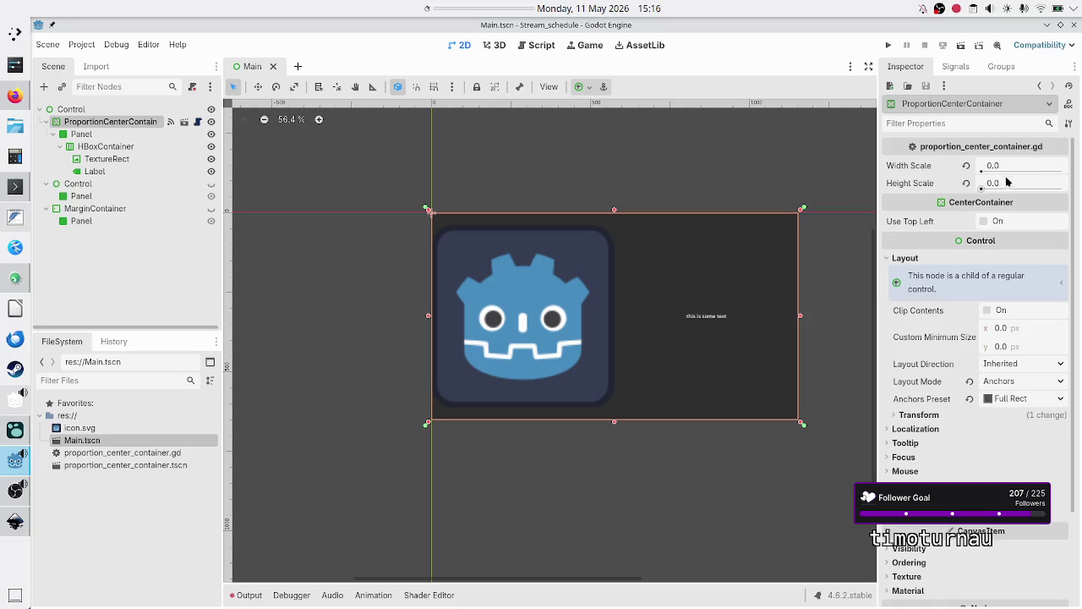
left_click(966, 166)
left_click(966, 183)
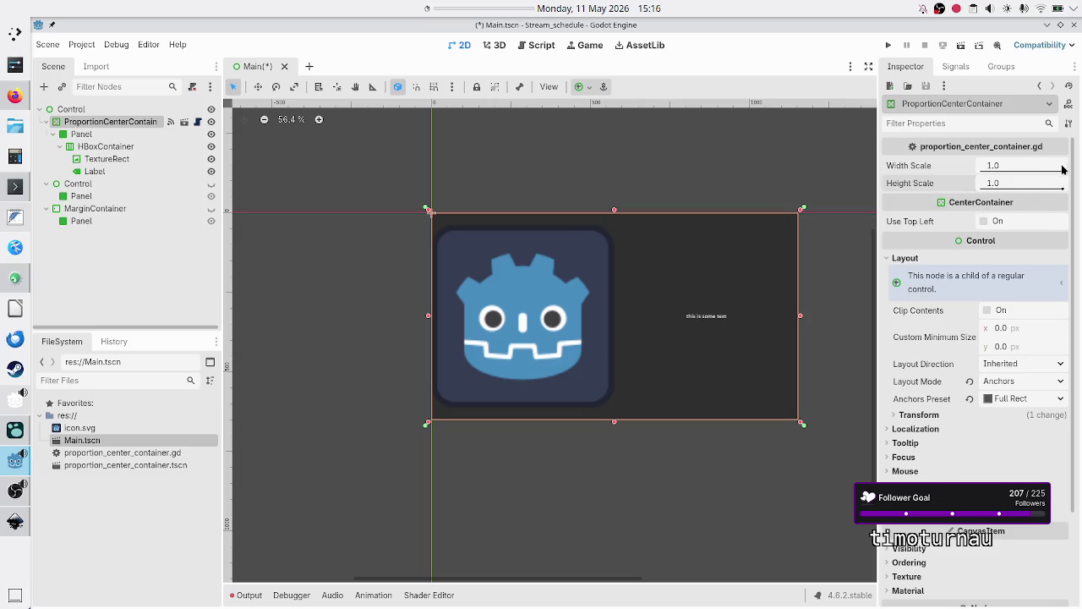
mouse_move(1064, 172)
left_mouse_down()
mouse_move(1039, 175)
mouse_move(1055, 188)
mouse_move(1003, 189)
left_mouse_up()
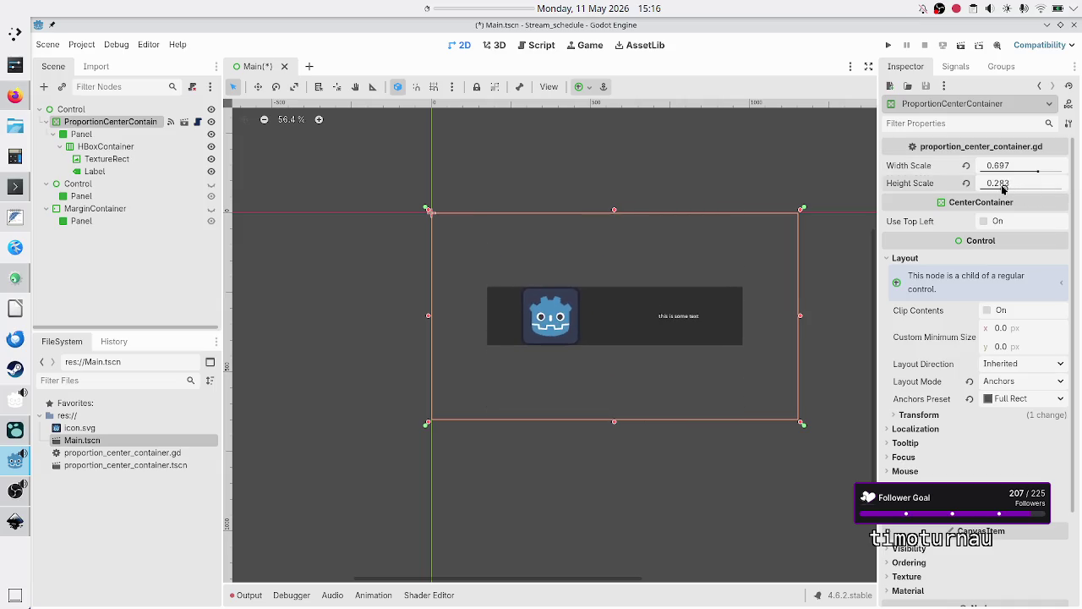
left_click(960, 45)
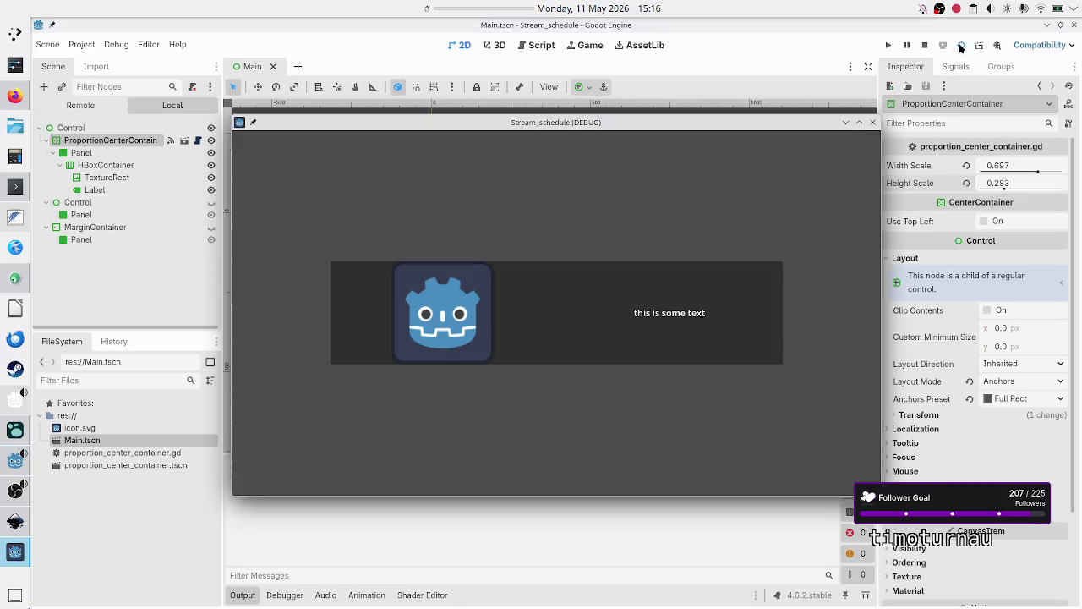
Close the running game with the centered panel and start editing the Width Scale value
left_click(873, 122)
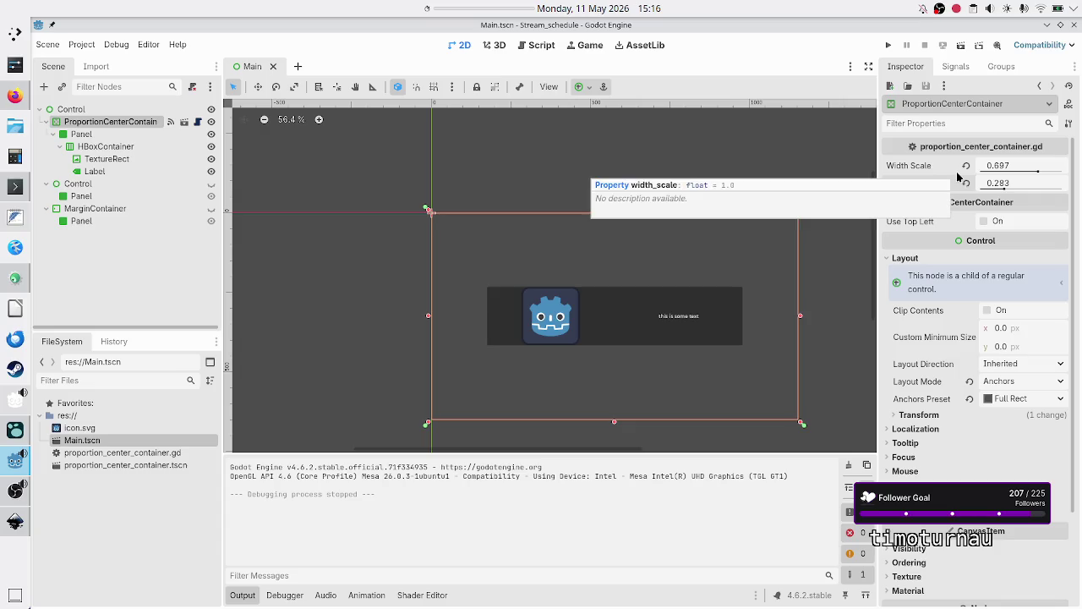
left_click(1016, 165)
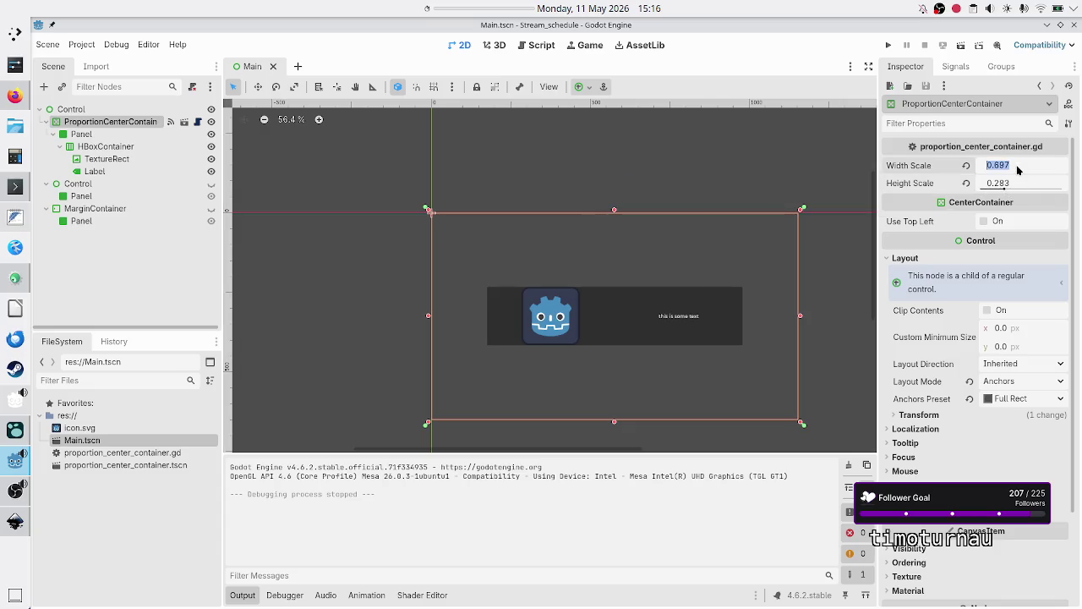
Set Width Scale and Height Scale to 0.5, then test-run the scene and close it
type("0.5")
key("Return")
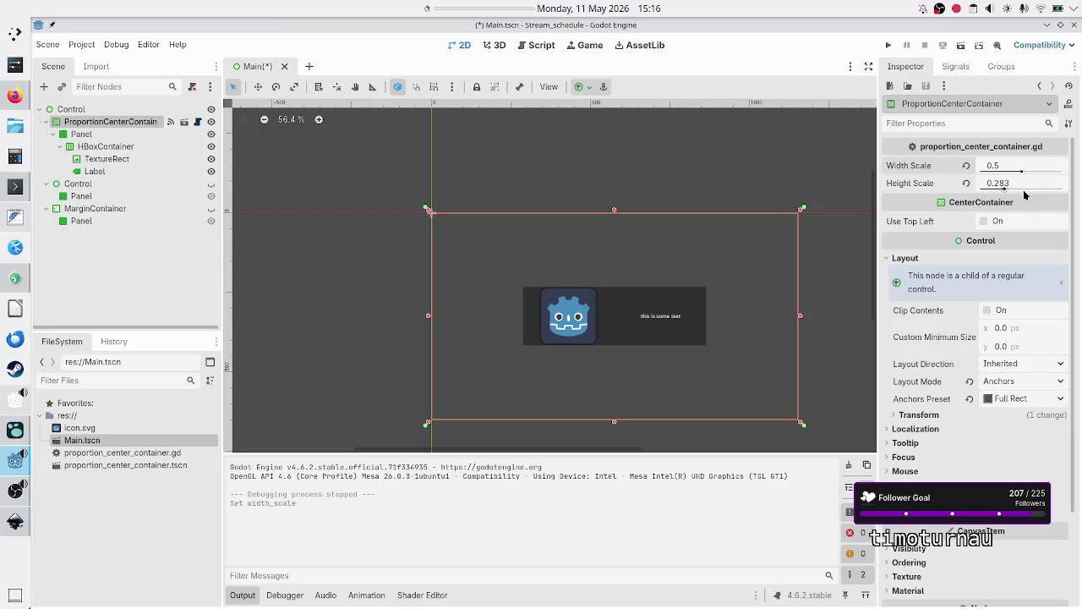
left_click(1025, 187)
type("0.5")
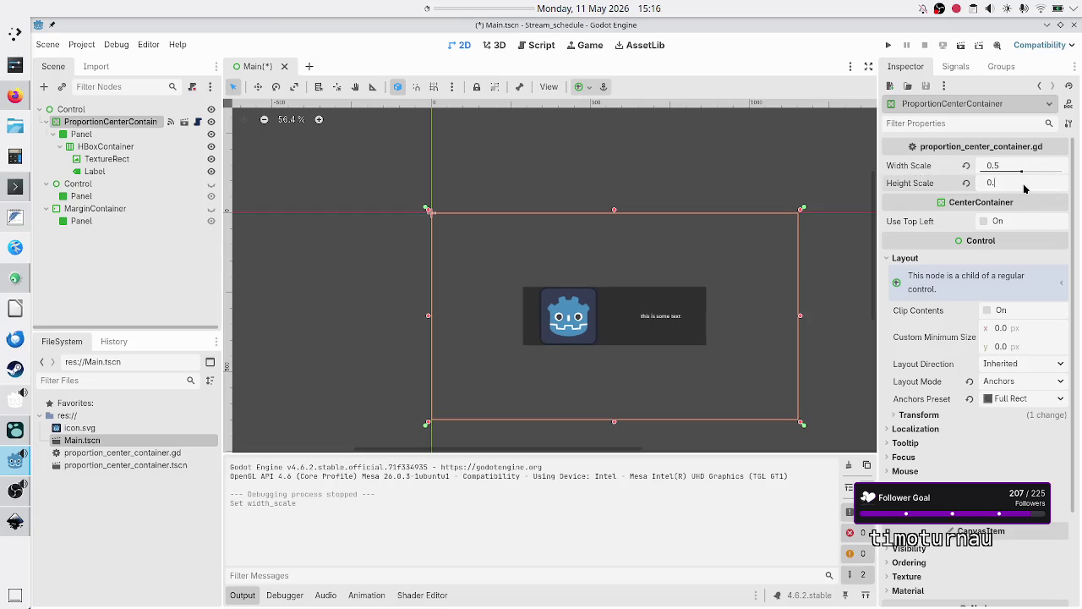
key("Return")
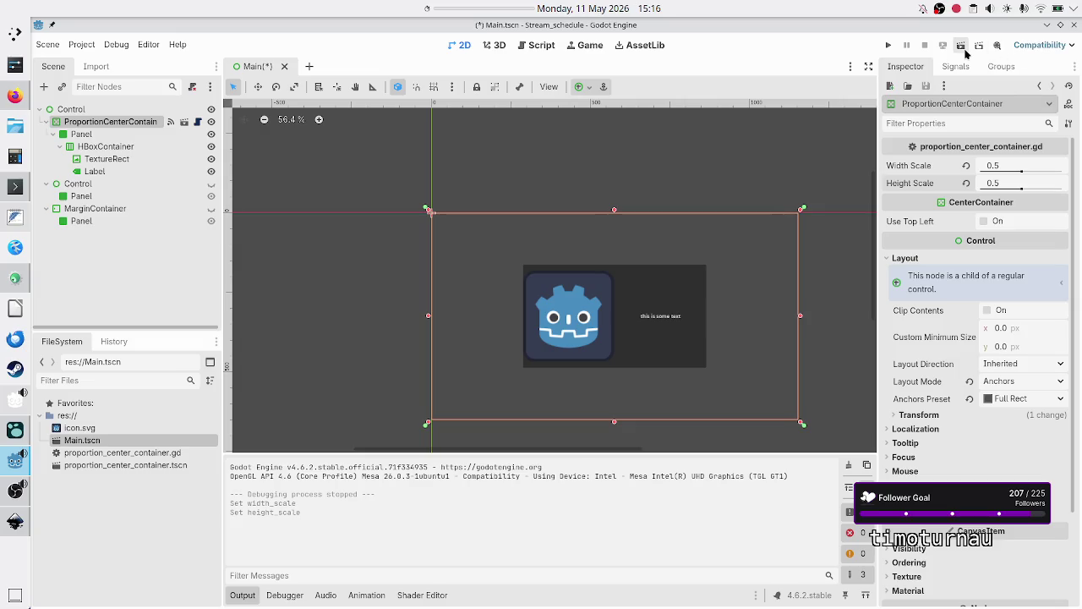
left_click(962, 44)
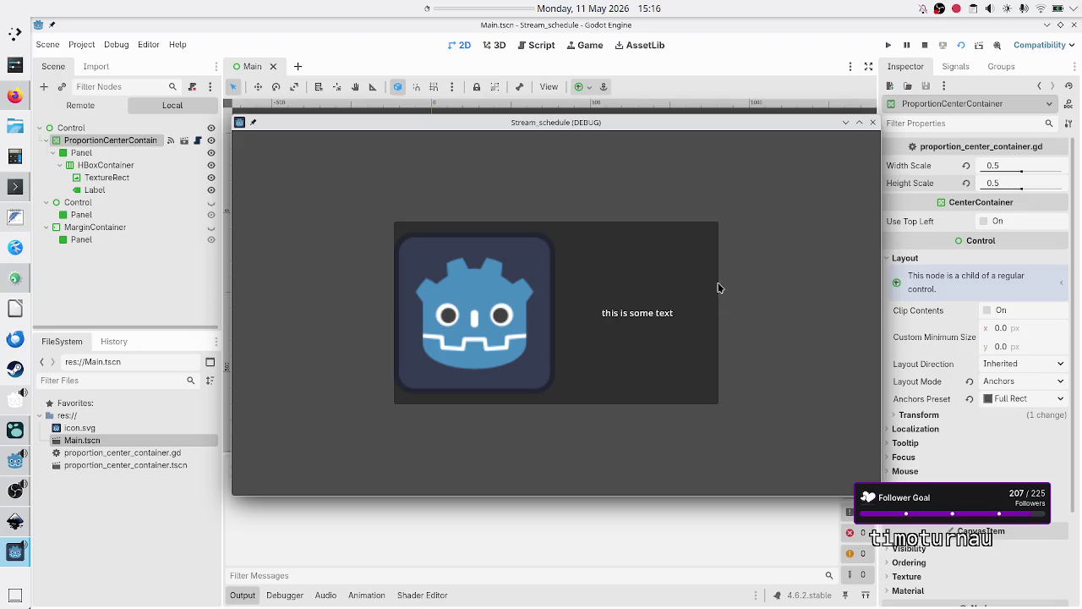
left_click(873, 123)
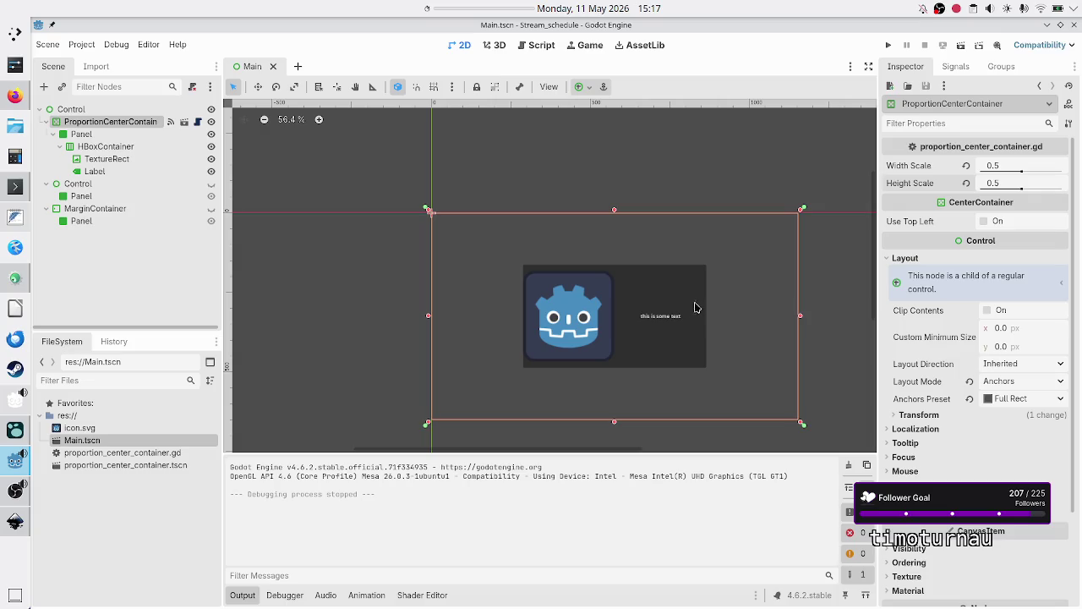
Narrow the child by setting Width Scale to 0.1
left_click(1005, 166)
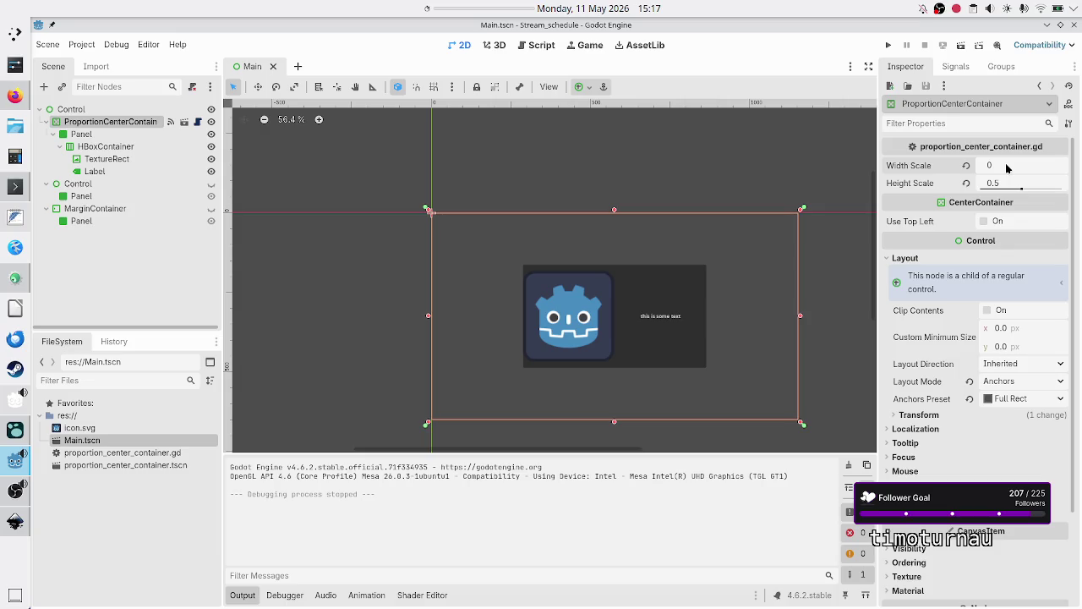
type(".1")
key("Return")
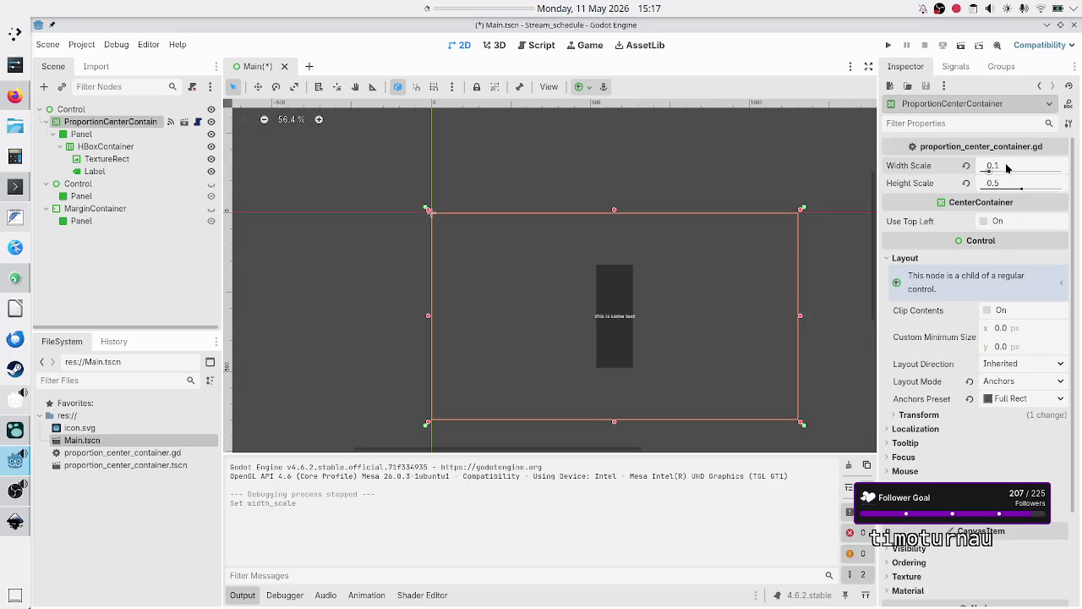
left_click(1006, 167)
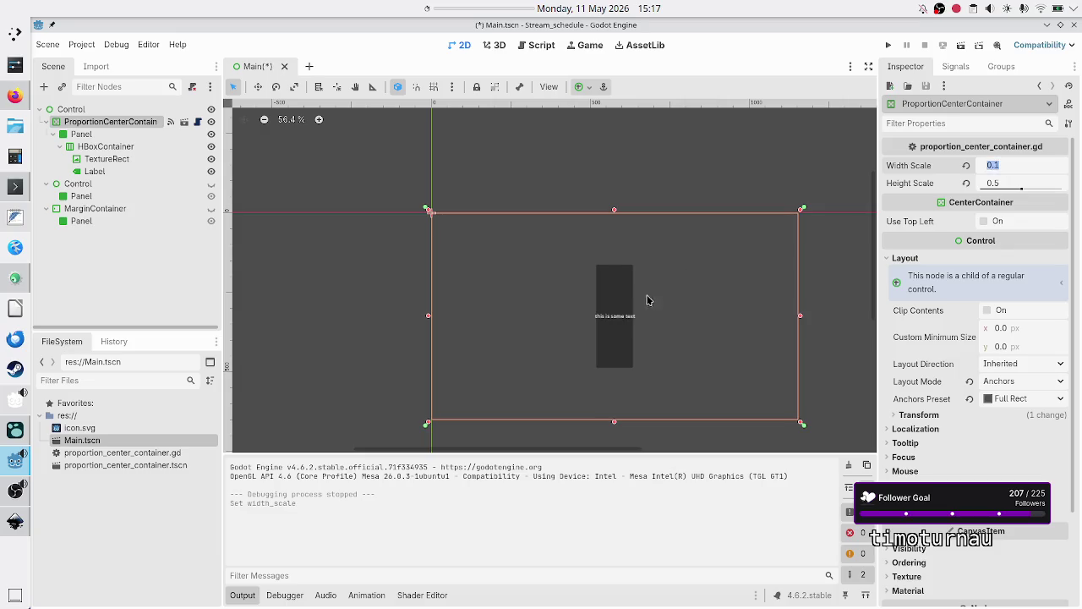